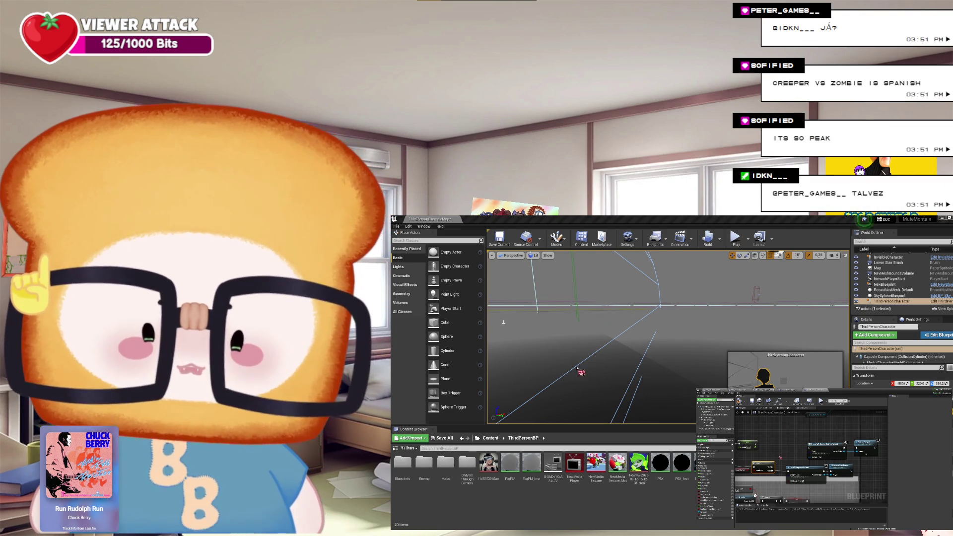
# Wire a node's output pin to another node's input pin in the ThirdPersonCharacter Blueprint graph
pyautogui.moveTo(770, 467); pyautogui.dragTo(781, 455)
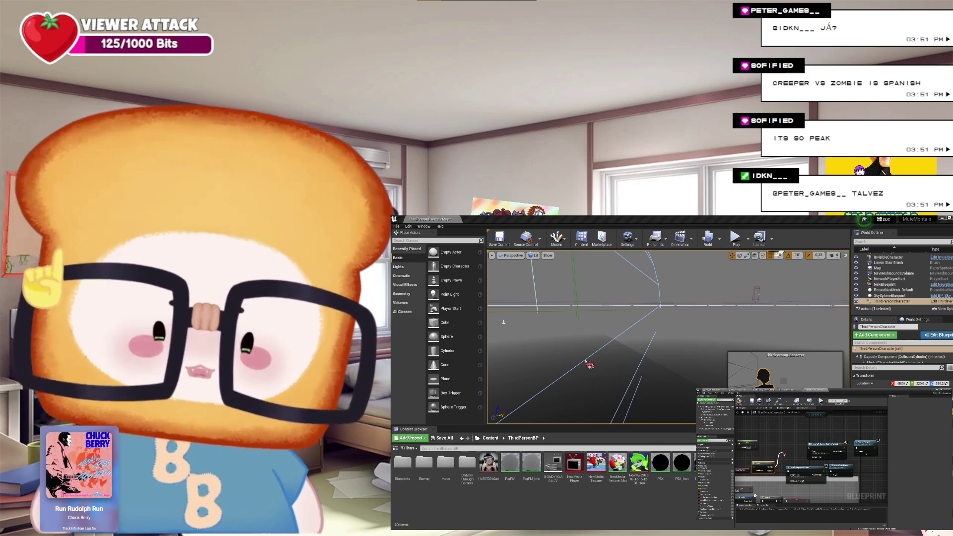
pyautogui.moveTo(782, 455)
pyautogui.mouseDown()
pyautogui.moveTo(811, 448)
pyautogui.moveTo(781, 456)
pyautogui.mouseUp()
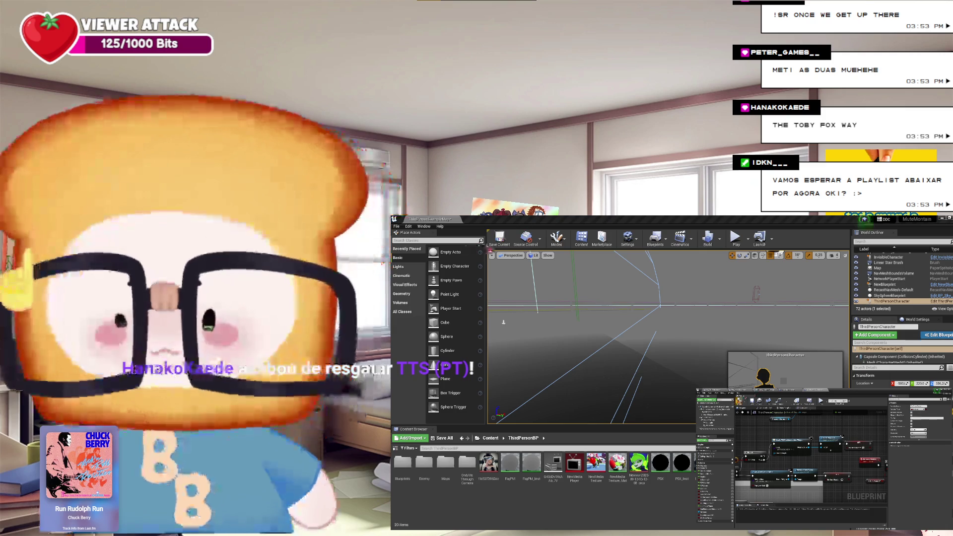
pyautogui.click(811, 269)
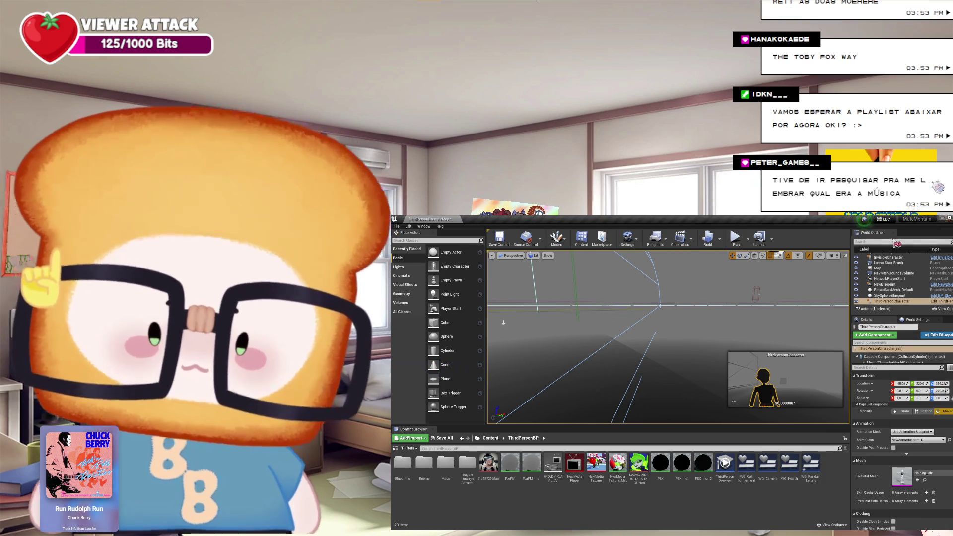
pyautogui.click(735, 238)
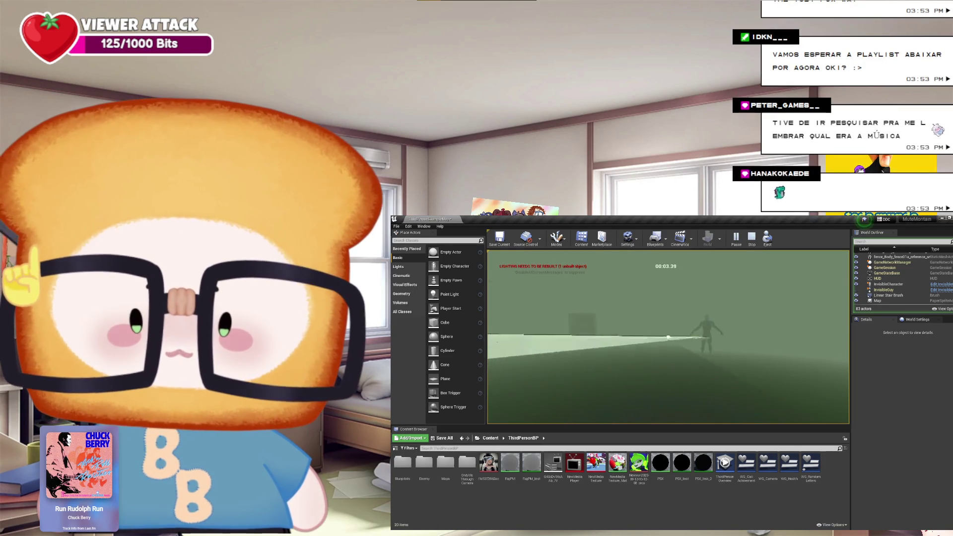
pyautogui.press('Escape')
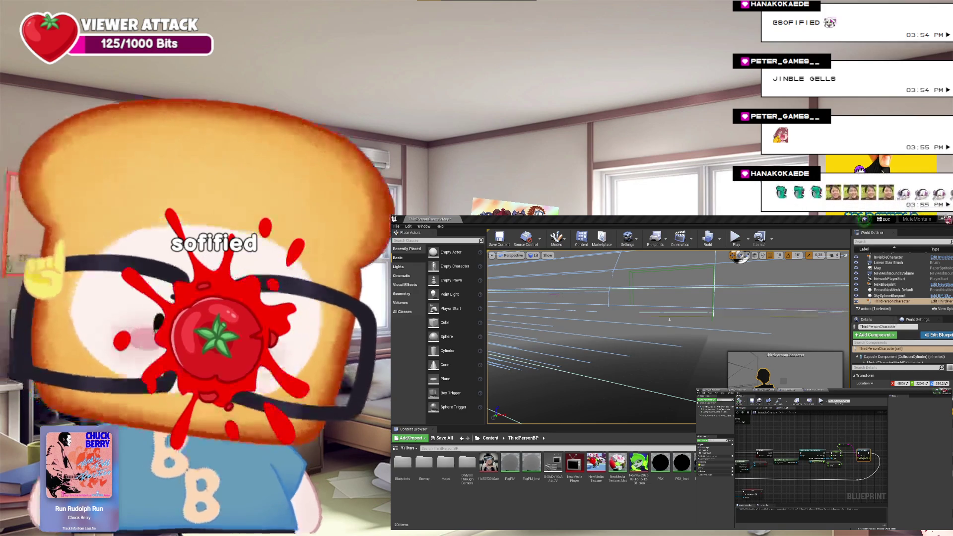
# Open ThirdPersonBP's Enemy folder and open its BTService behavior-tree service blueprint
pyautogui.click(690, 446)
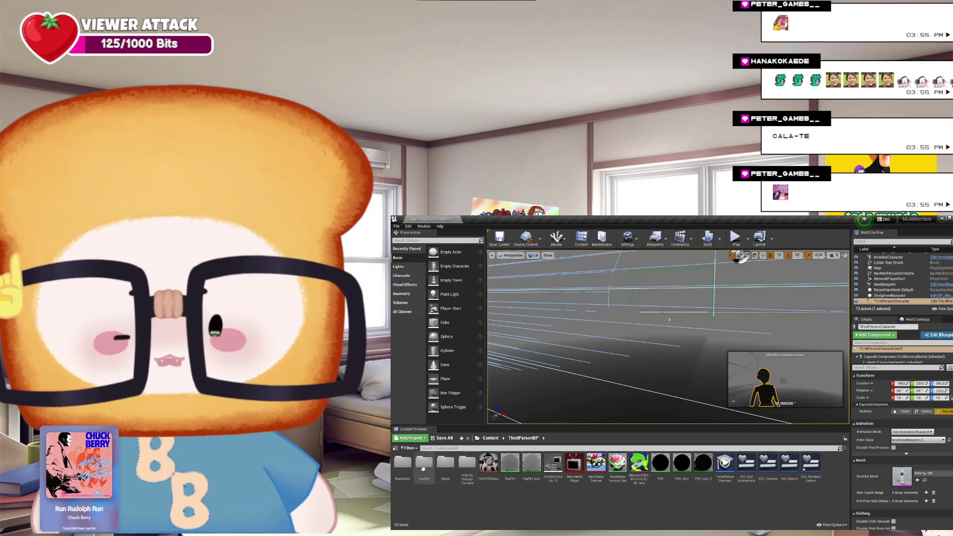
pyautogui.doubleClick(407, 467)
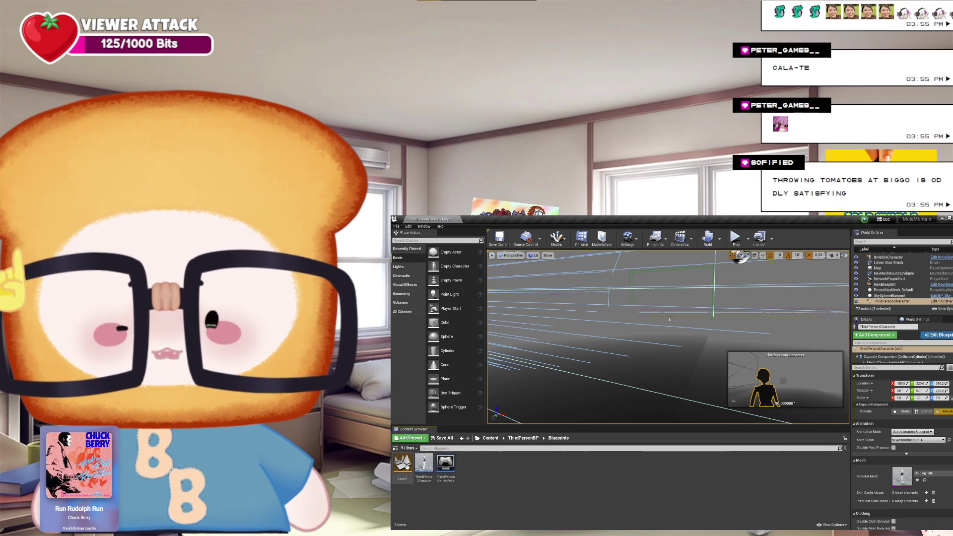
pyautogui.click(462, 437)
pyautogui.click(425, 460)
pyautogui.doubleClick(425, 461)
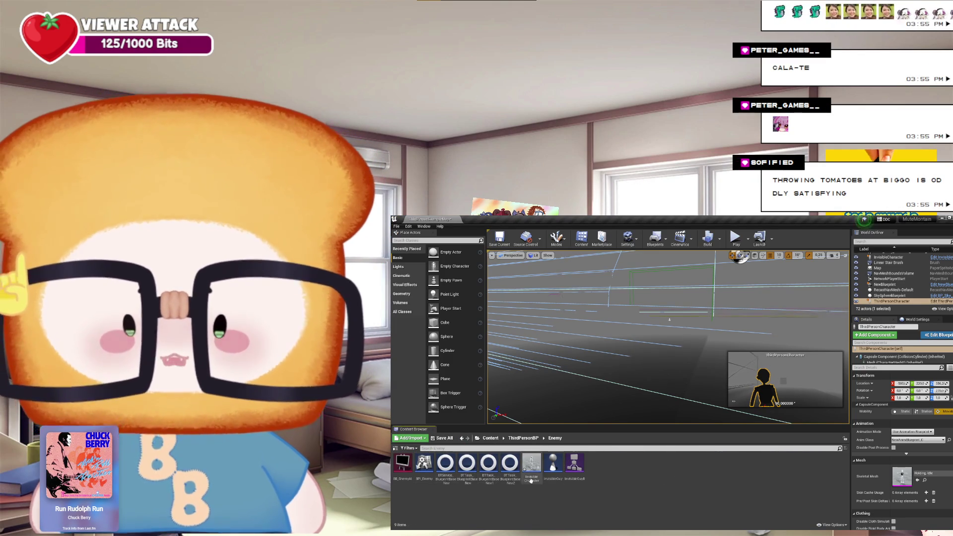
pyautogui.doubleClick(450, 471)
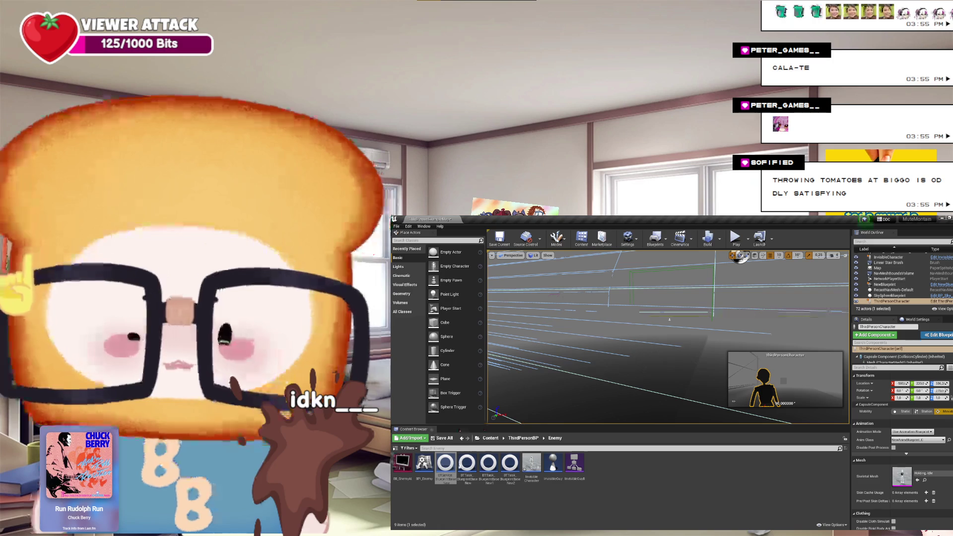
# Open the blueprint graphs of two behavior-tree task assets in the Enemy folder
pyautogui.click(466, 463)
pyautogui.doubleClick(468, 465)
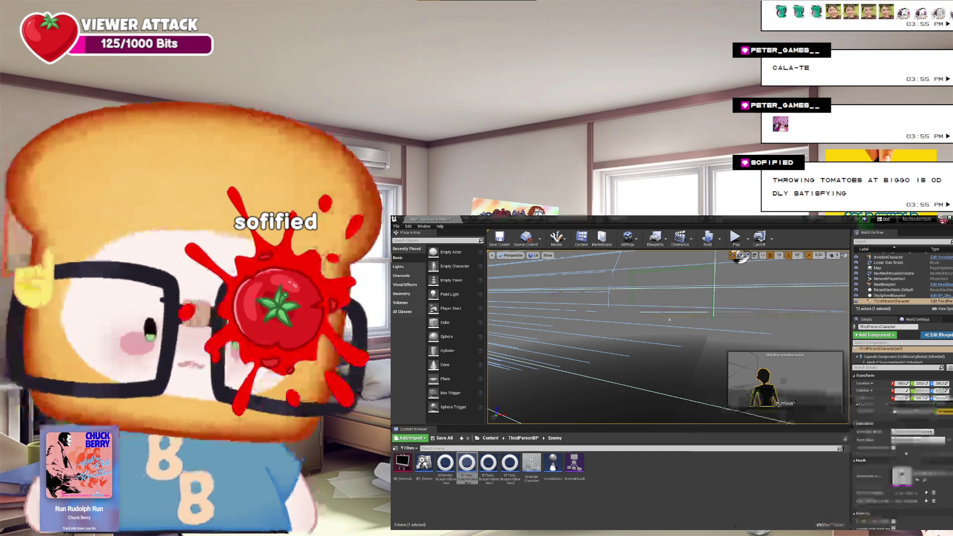
pyautogui.click(497, 481)
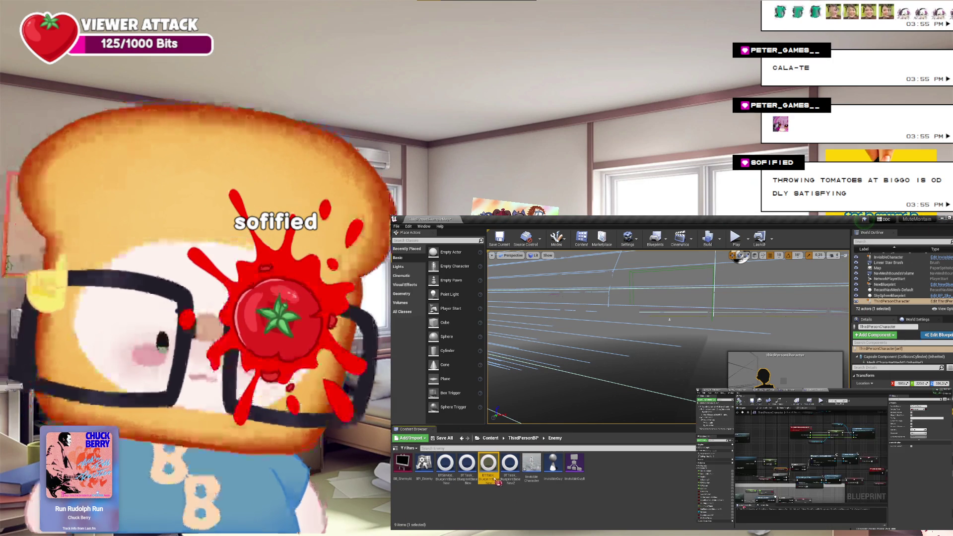
pyautogui.doubleClick(497, 481)
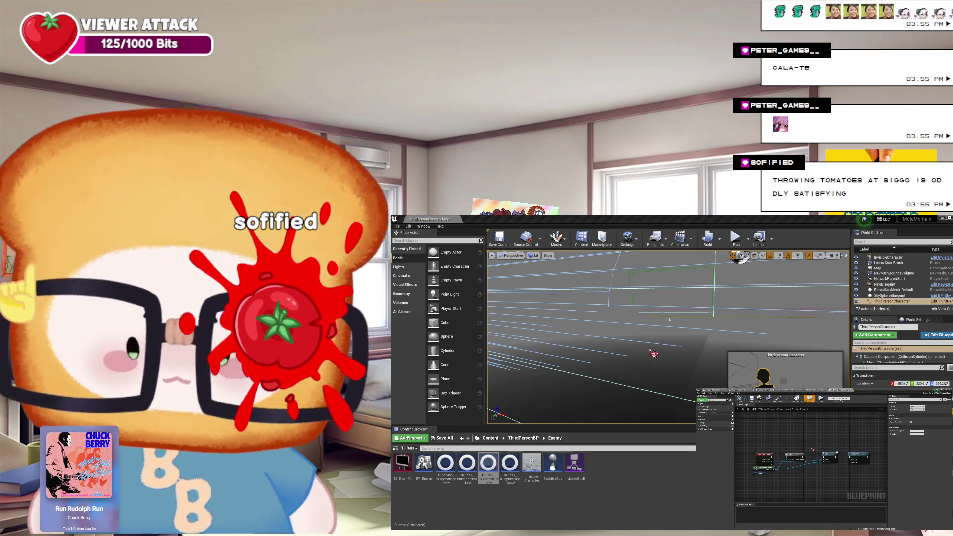
# Reposition and inspect several nodes in the behavior-tree task graph
pyautogui.click(815, 451)
pyautogui.moveTo(820, 450); pyautogui.dragTo(814, 456)
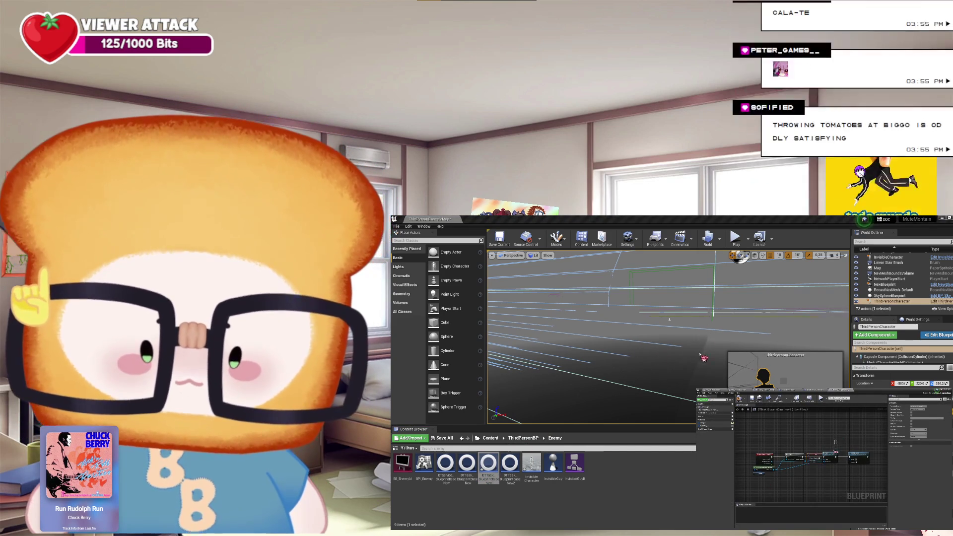
pyautogui.click(840, 438)
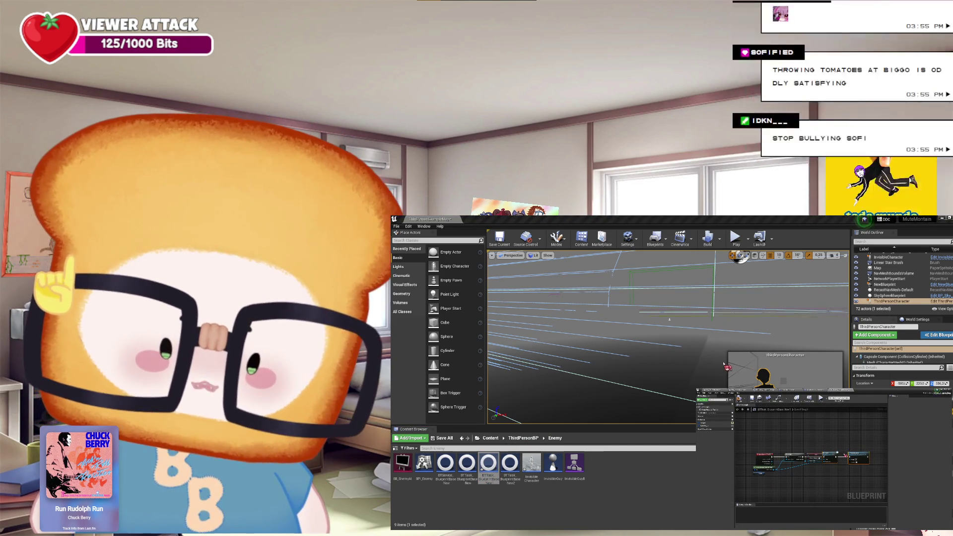
pyautogui.moveTo(838, 452); pyautogui.dragTo(855, 453)
pyautogui.click(829, 459)
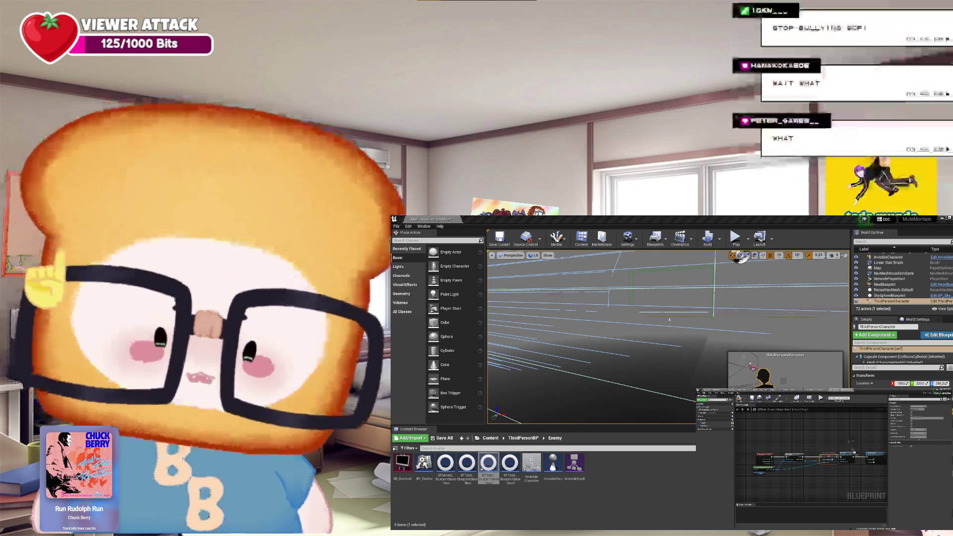
pyautogui.click(871, 460)
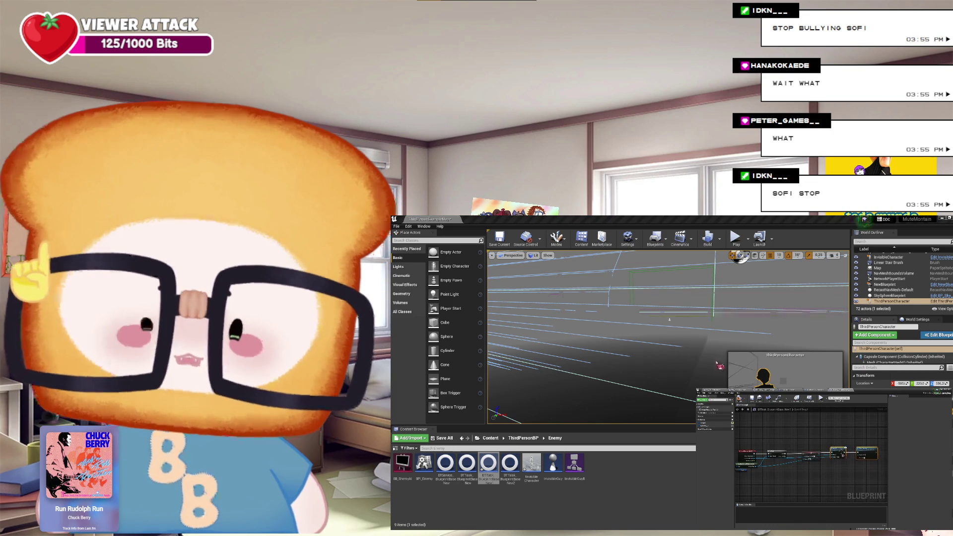
pyautogui.click(865, 459)
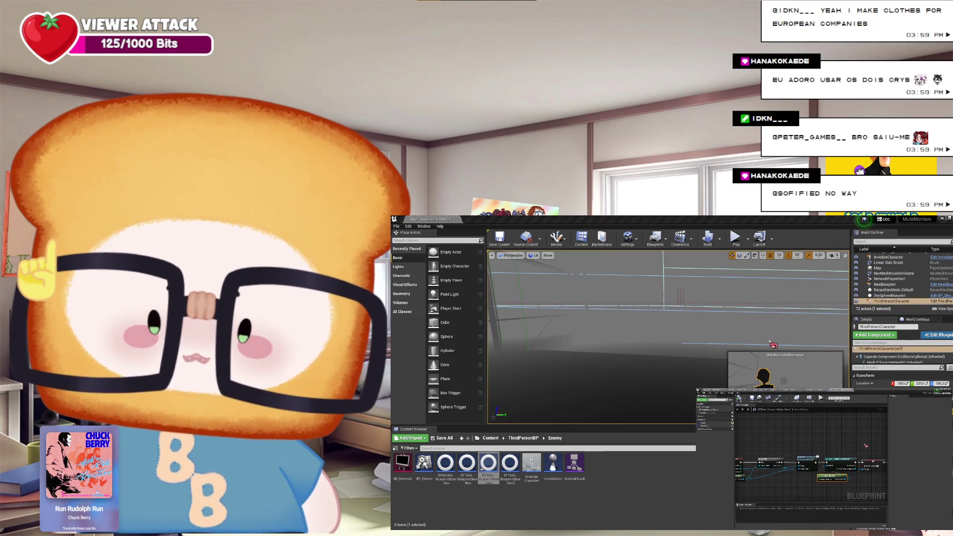
# Zoom out, open the interface function's graph, box-select a group of nodes, and pan
pyautogui.scroll(-2, 831, 445)
pyautogui.scroll(-1, 831, 445)
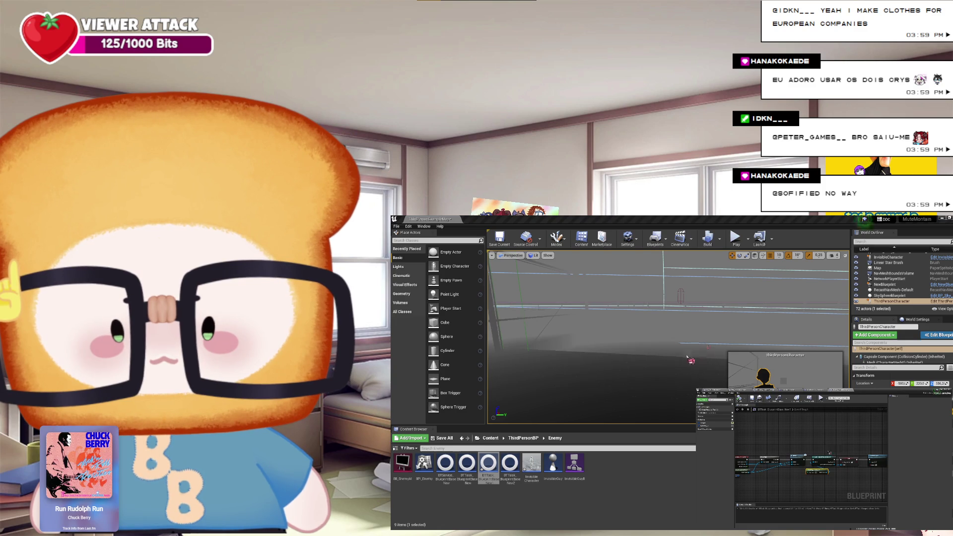
pyautogui.doubleClick(799, 458)
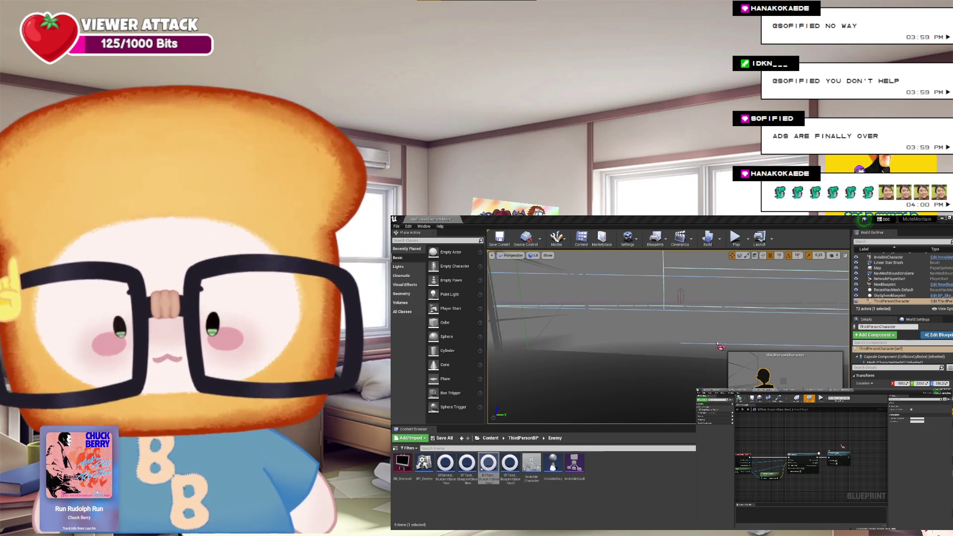
pyautogui.moveTo(833, 454); pyautogui.dragTo(861, 482)
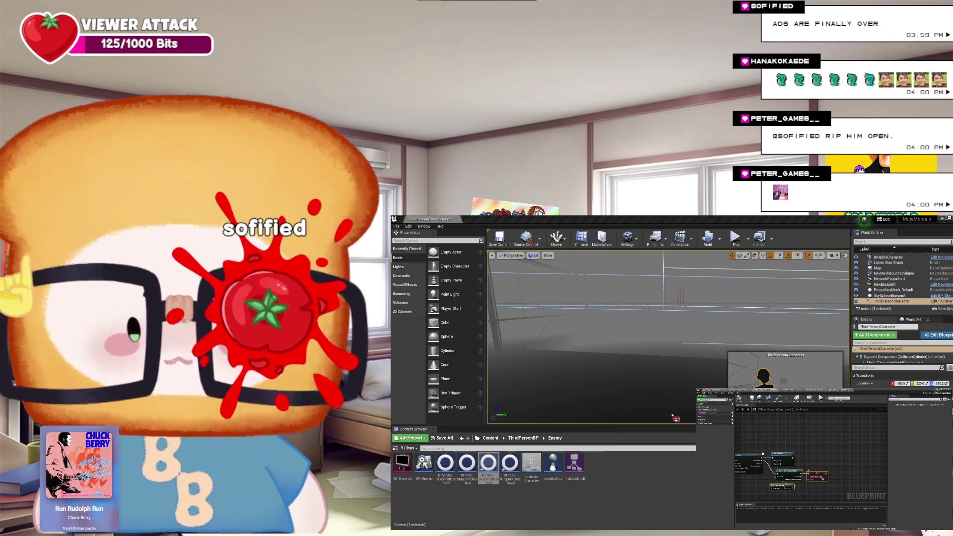
pyautogui.scroll(2, 825, 438)
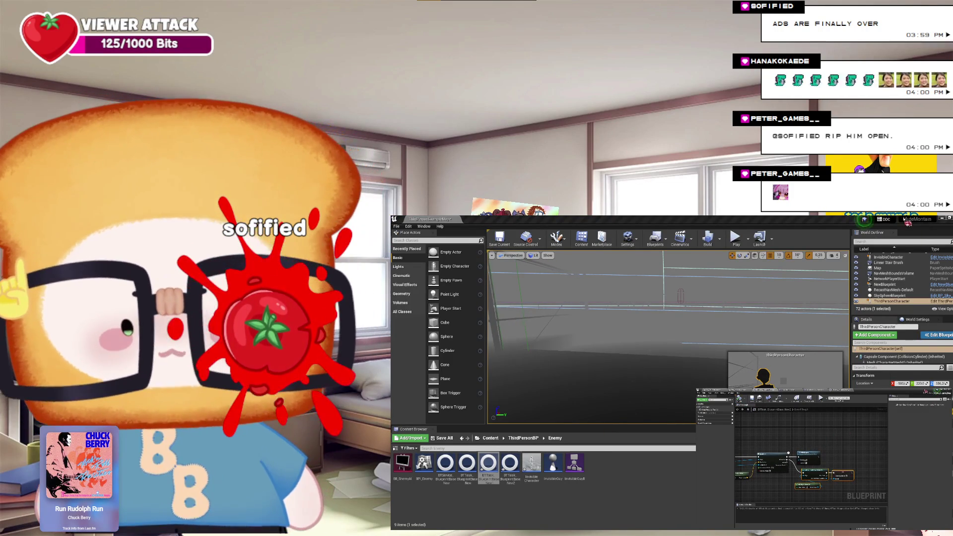
pyautogui.moveTo(888, 415); pyautogui.dragTo(885, 468)
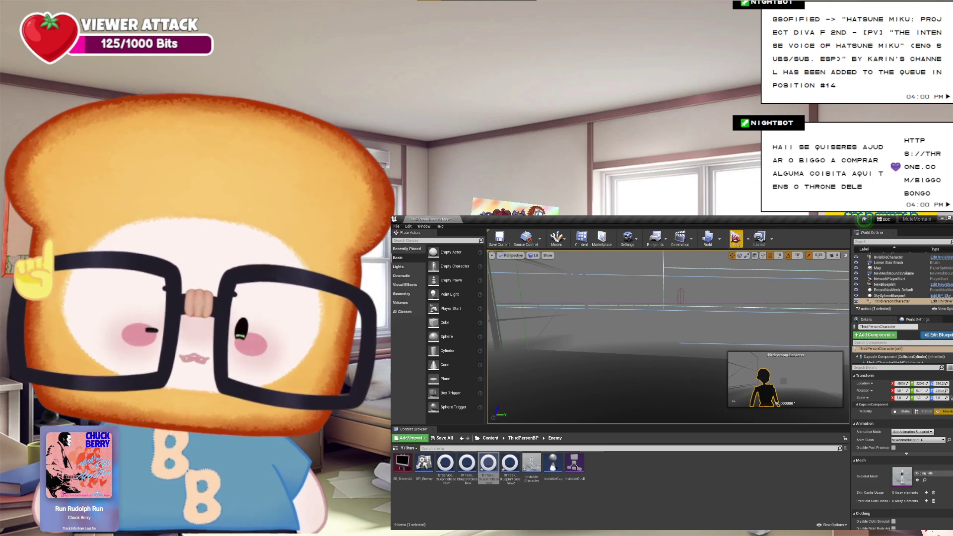
# Play-test the level, walking the character around, then stop with Esc
pyautogui.click(736, 237)
pyautogui.press('a')
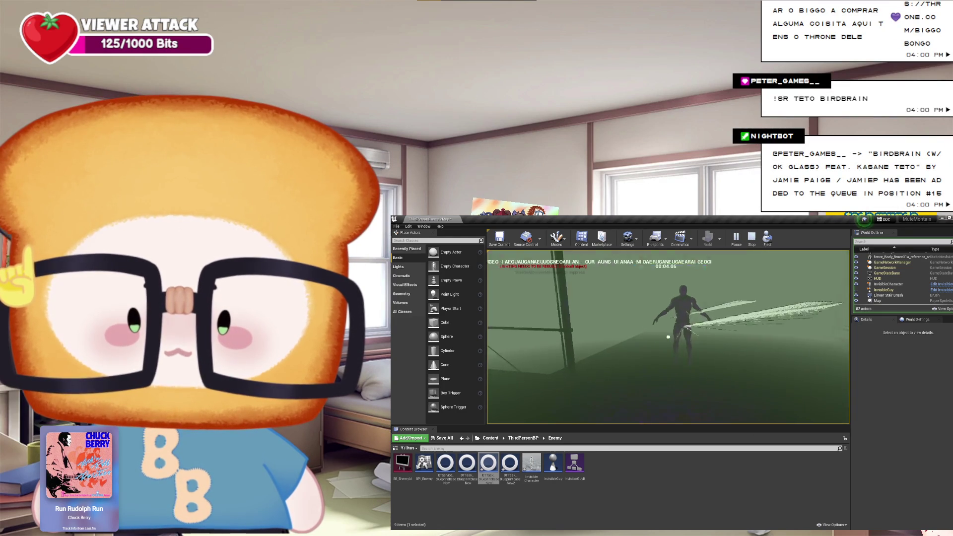
pyautogui.press('Escape')
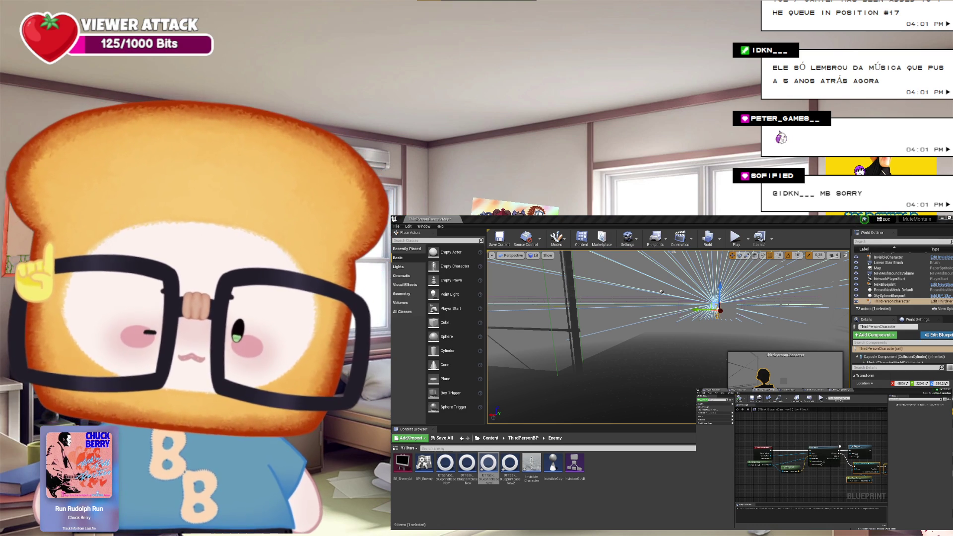
pyautogui.moveTo(873, 495); pyautogui.dragTo(847, 486)
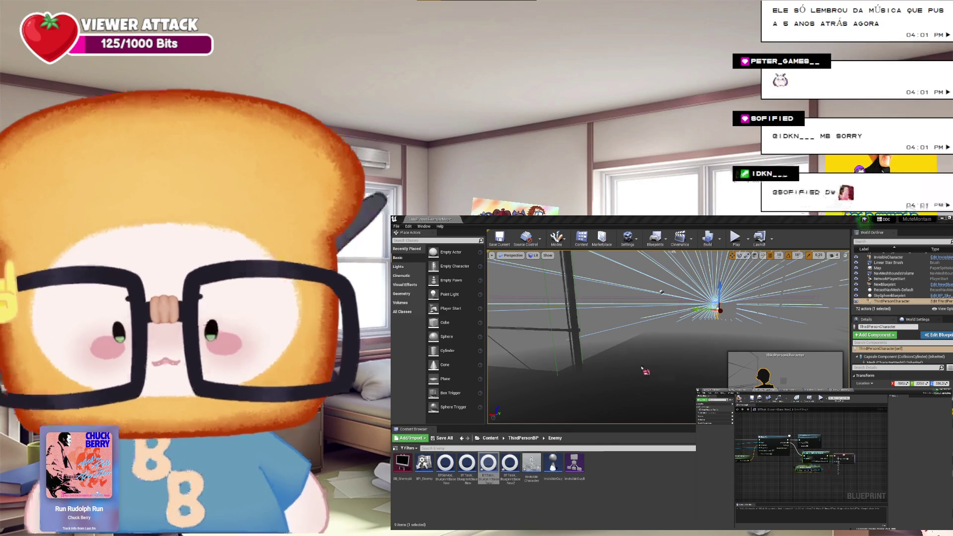
pyautogui.click(656, 363)
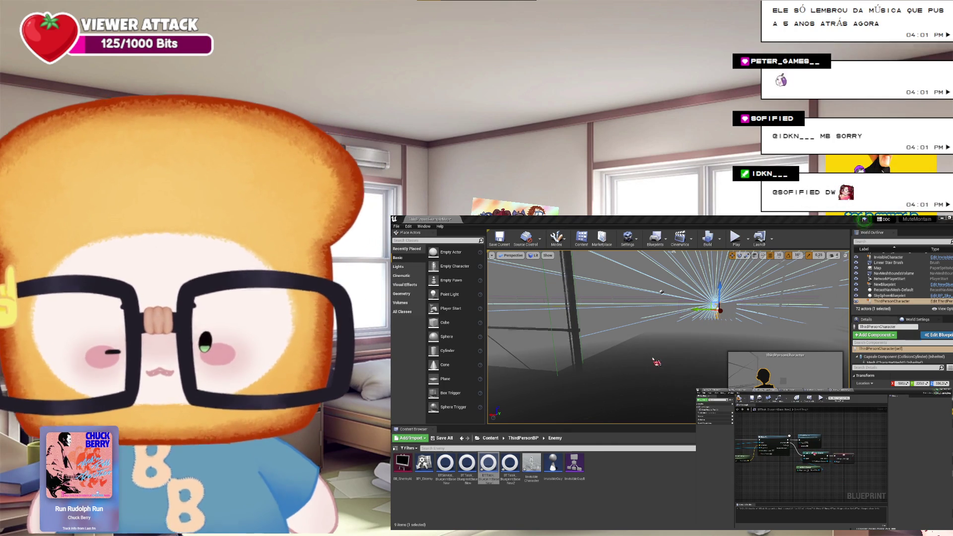
pyautogui.scroll(-3, 809, 457)
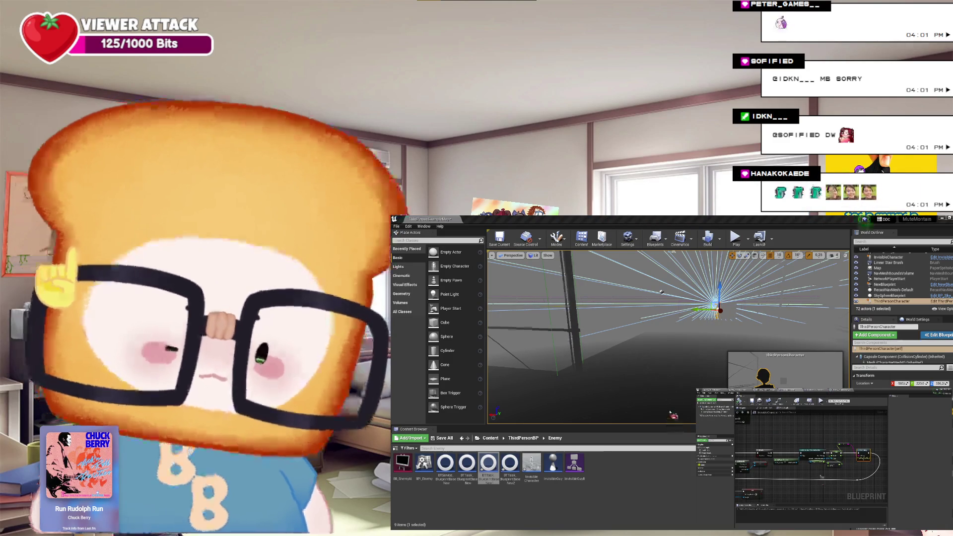
pyautogui.scroll(-2, 822, 476)
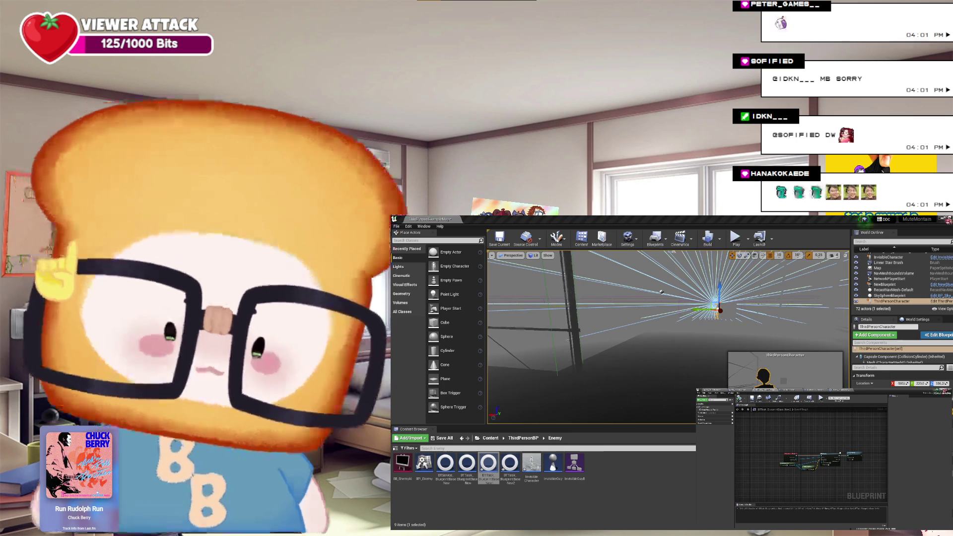
pyautogui.hotkey('alt', 'Tab')
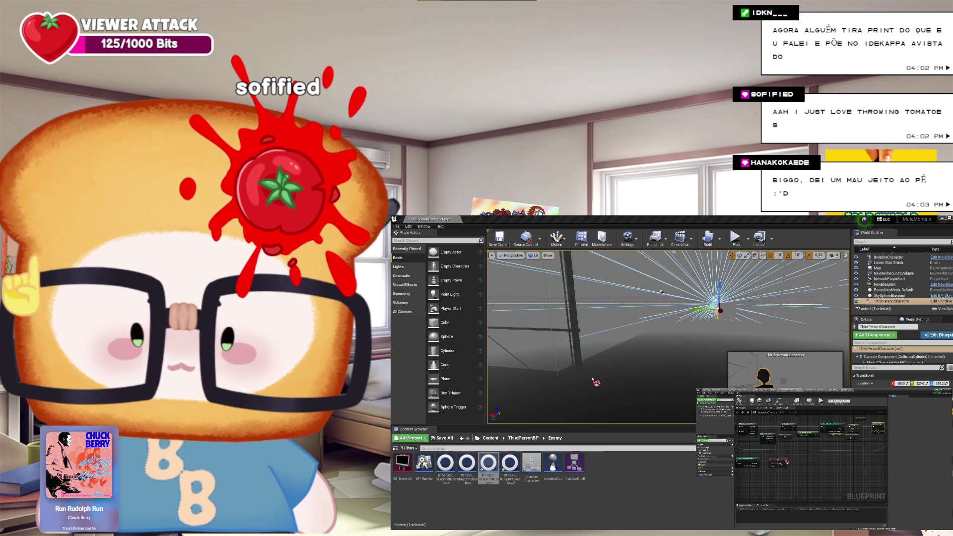
pyautogui.moveTo(740, 466)
pyautogui.mouseDown()
pyautogui.moveTo(794, 469)
pyautogui.moveTo(760, 466)
pyautogui.mouseUp()
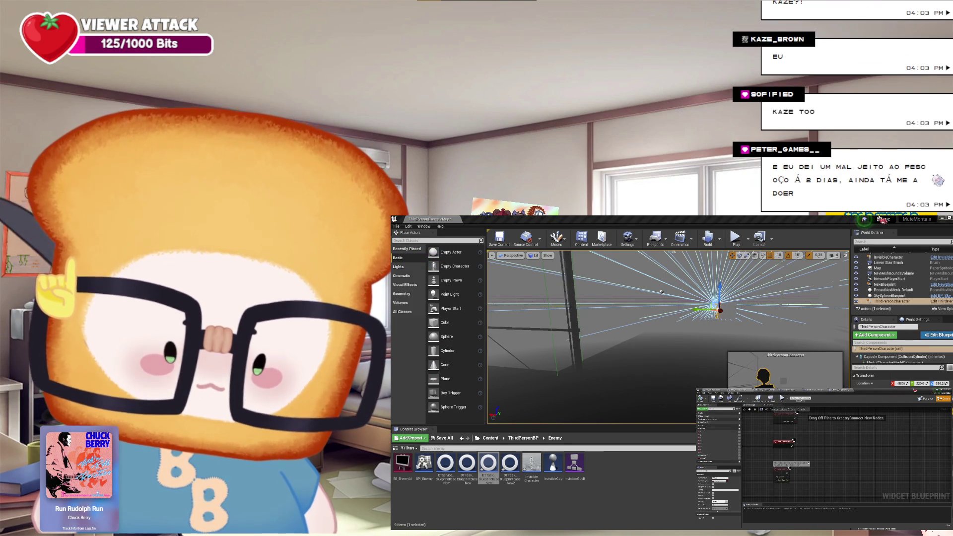
# Bring the level editor back in front of the widget Blueprint window
pyautogui.click(597, 421)
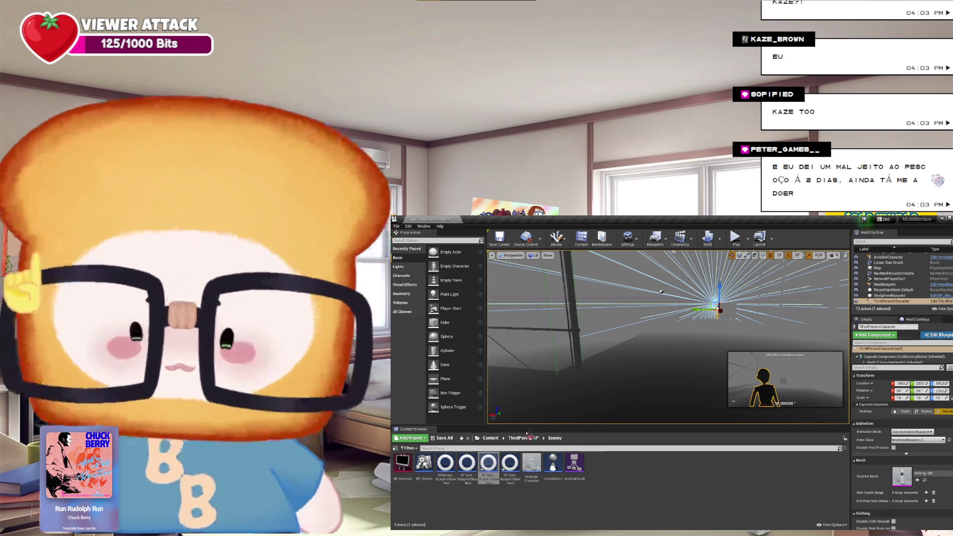
# Open the Invisible Character blueprint and zoom and pan across its event graph
pyautogui.doubleClick(541, 466)
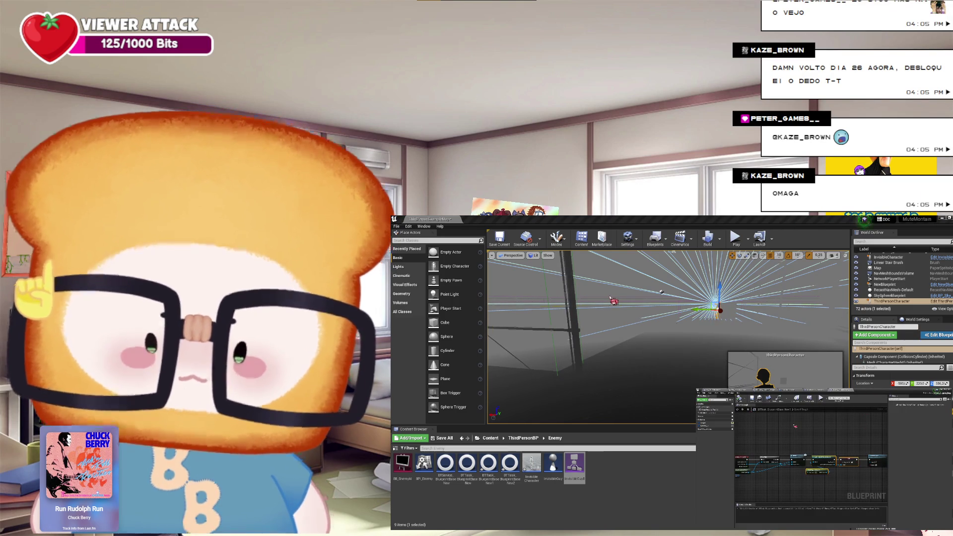
pyautogui.scroll(-3, 795, 425)
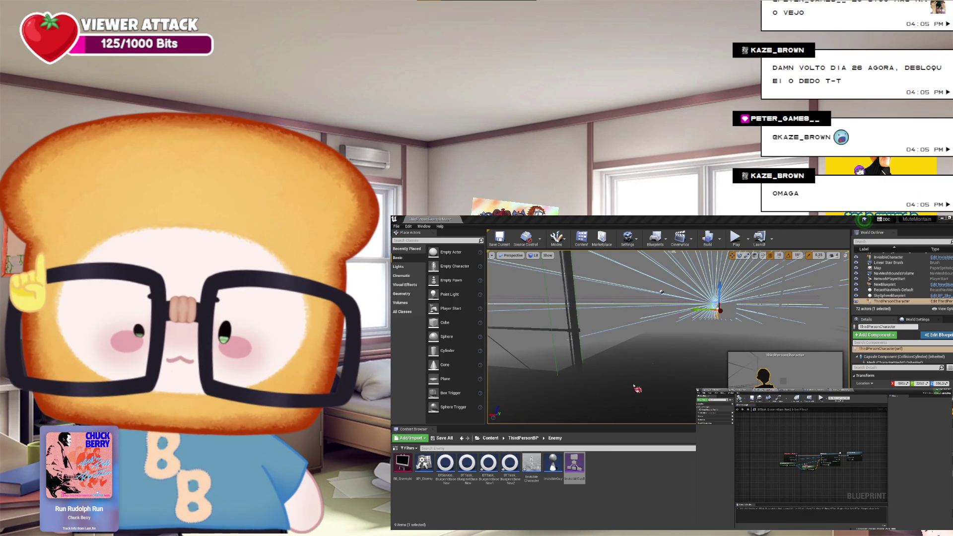
pyautogui.scroll(3, 844, 462)
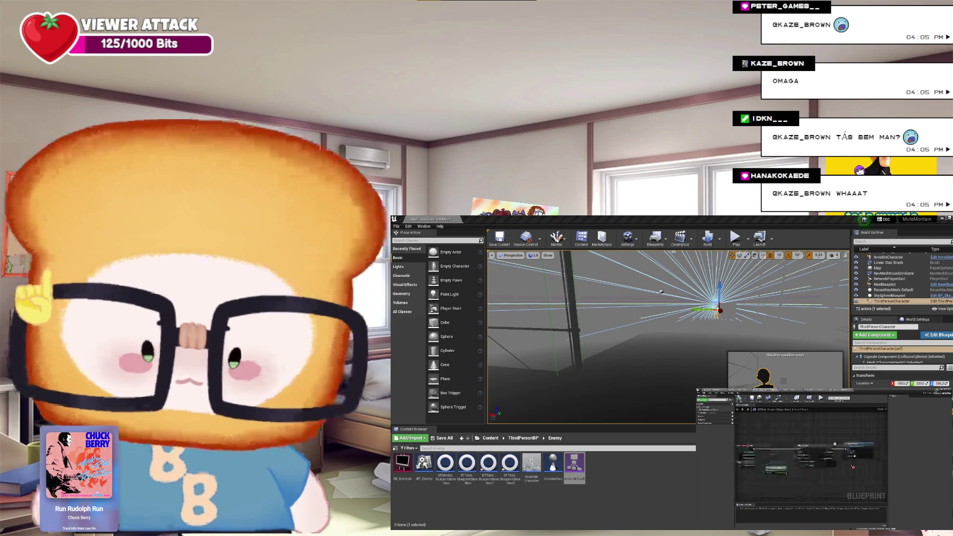
pyautogui.moveTo(853, 466); pyautogui.dragTo(828, 470)
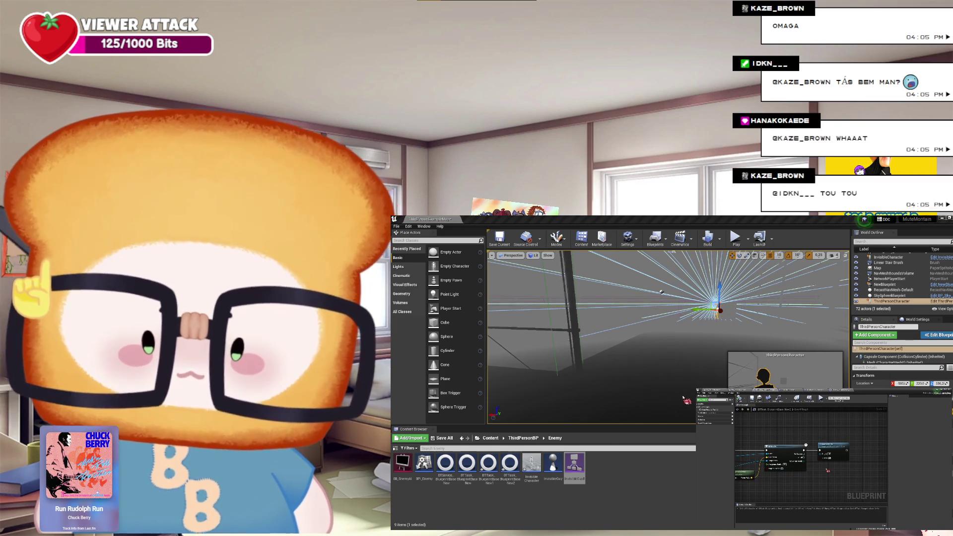
pyautogui.moveTo(828, 471); pyautogui.dragTo(862, 462)
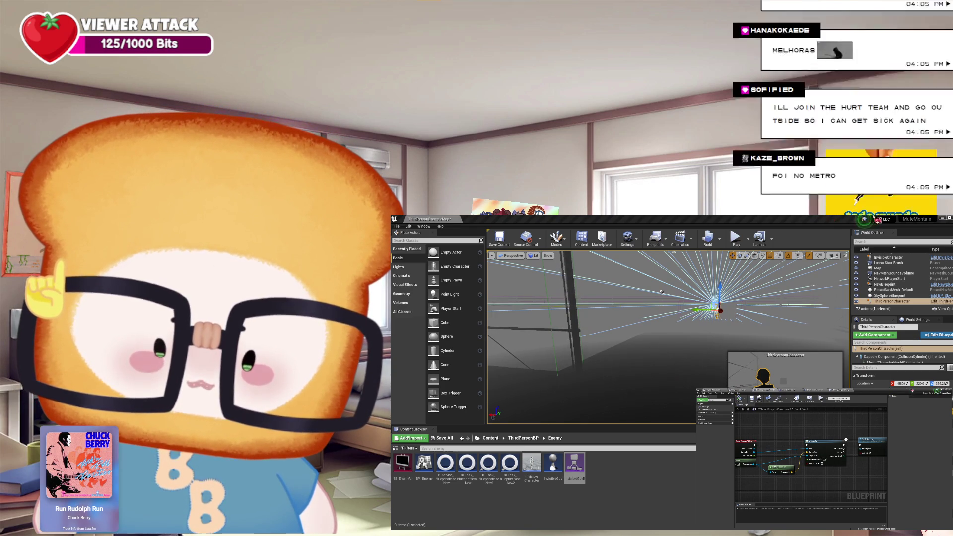
pyautogui.click(939, 390)
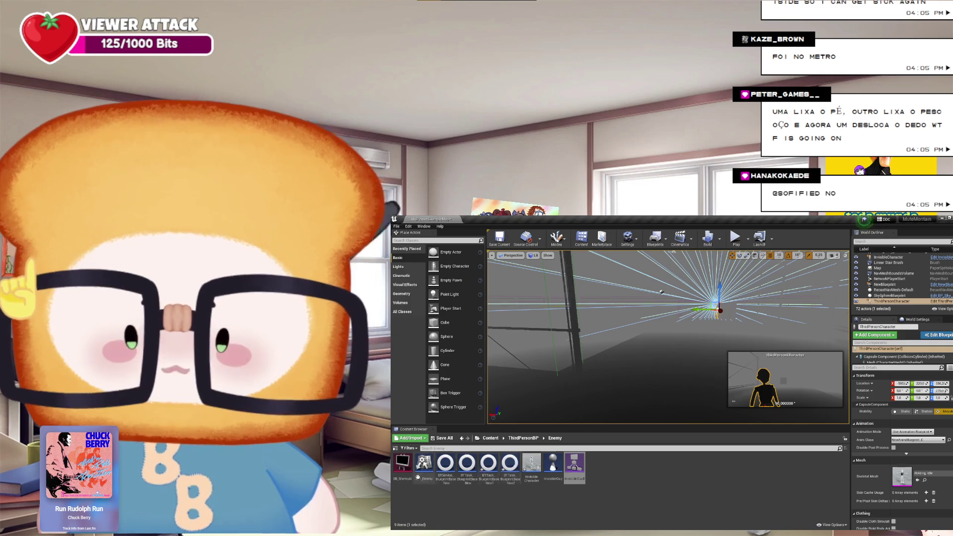
# Fly the viewport camera around the character and light, then open the ThirdPersonBP folder
pyautogui.moveTo(596, 347); pyautogui.dragTo(571, 343)
pyautogui.moveTo(599, 284)
pyautogui.mouseDown()
pyautogui.moveTo(549, 336)
pyautogui.moveTo(656, 269)
pyautogui.moveTo(621, 278)
pyautogui.moveTo(573, 251)
pyautogui.mouseUp()
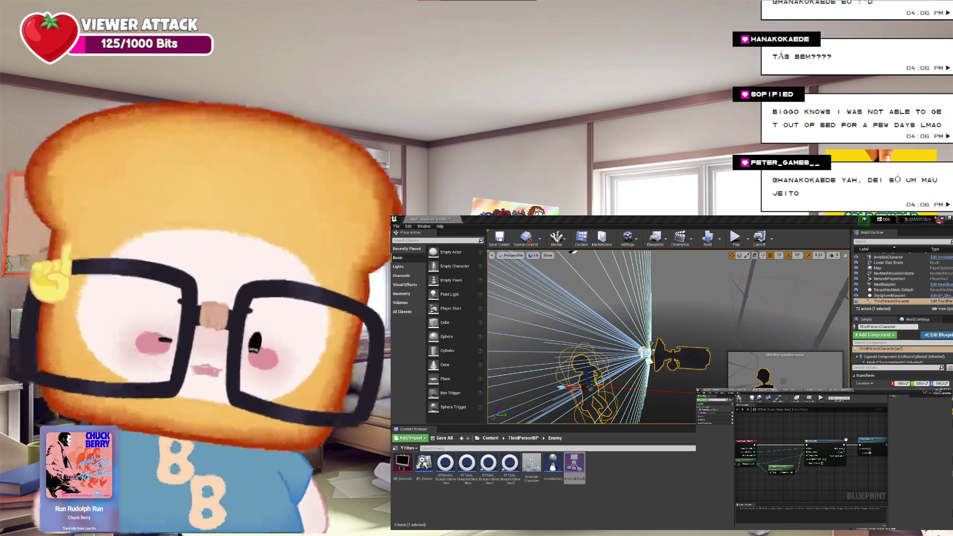
pyautogui.click(573, 252)
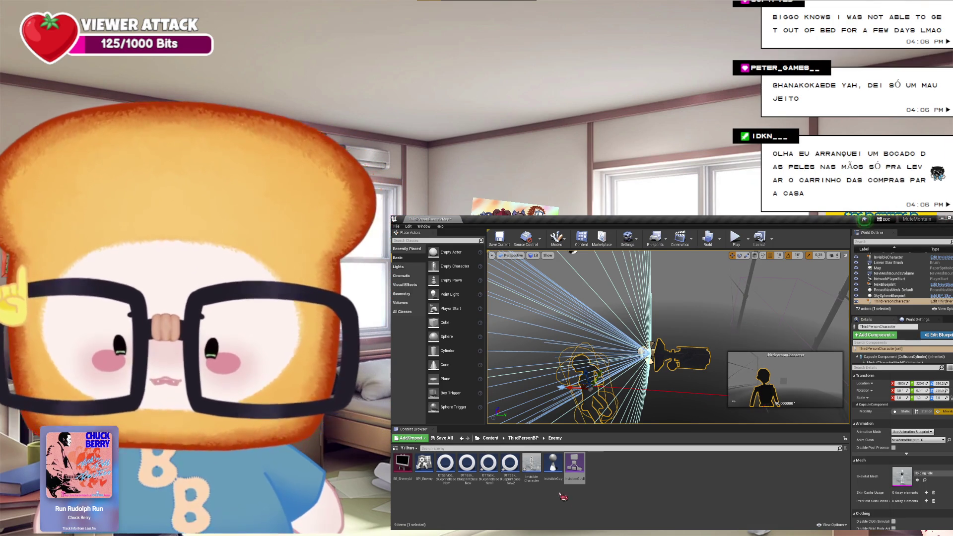
pyautogui.moveTo(574, 251); pyautogui.dragTo(569, 238)
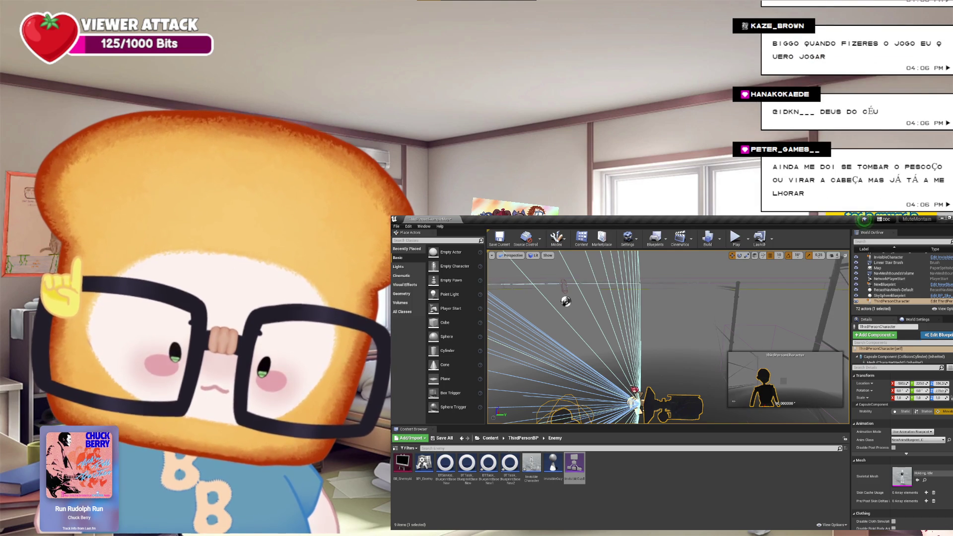
pyautogui.moveTo(667, 337)
pyautogui.mouseDown()
pyautogui.moveTo(640, 327)
pyautogui.moveTo(665, 333)
pyautogui.moveTo(578, 346)
pyautogui.mouseUp()
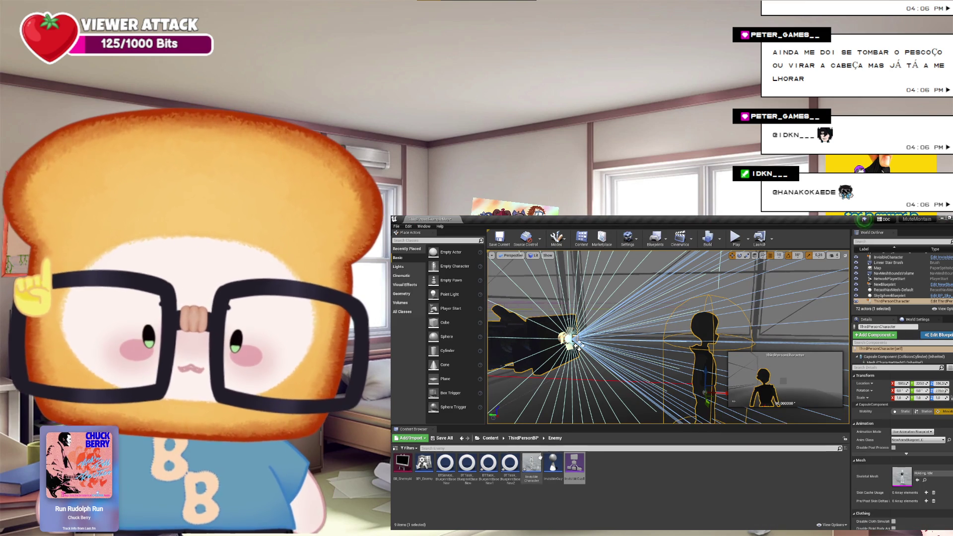
pyautogui.click(524, 438)
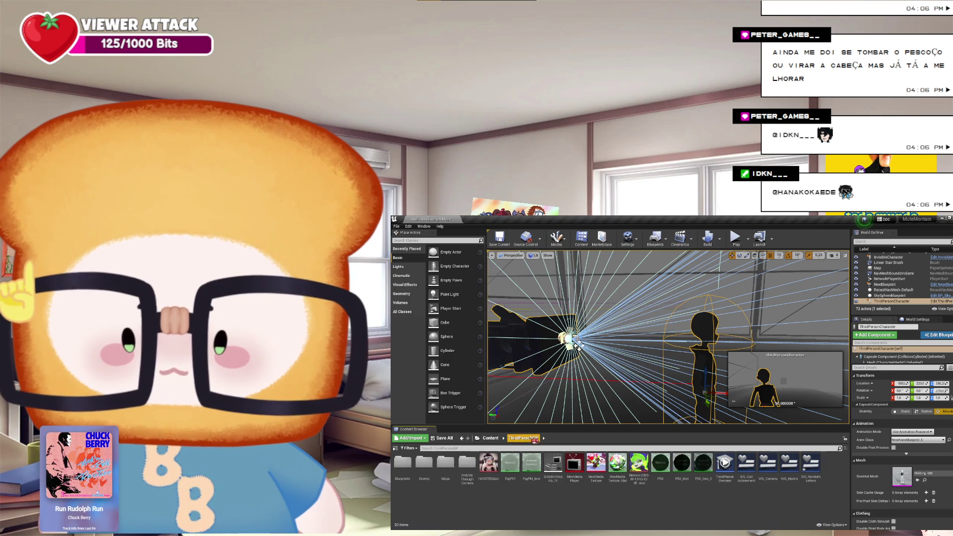
# Open the HUD widget blueprint and stretch its small element into a large white box
pyautogui.doubleClick(811, 464)
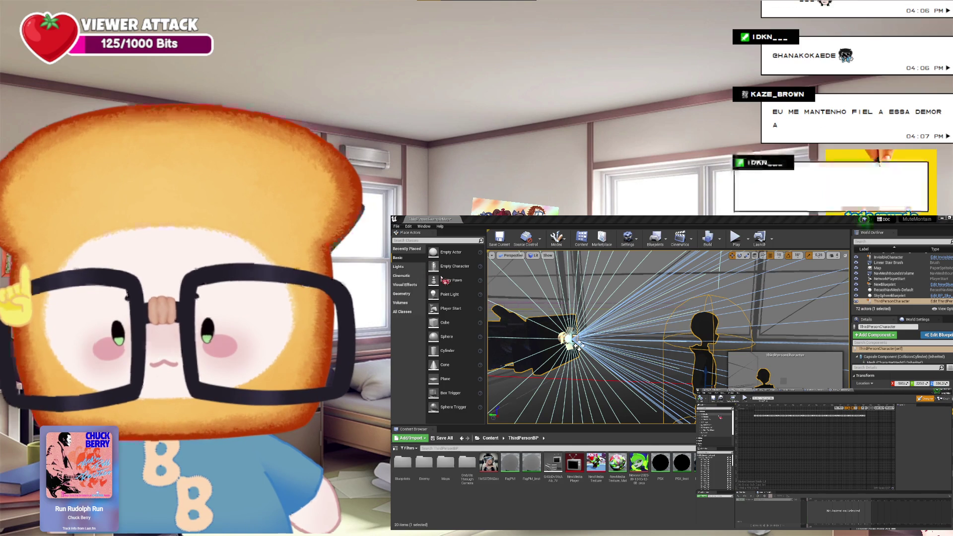
pyautogui.click(767, 433)
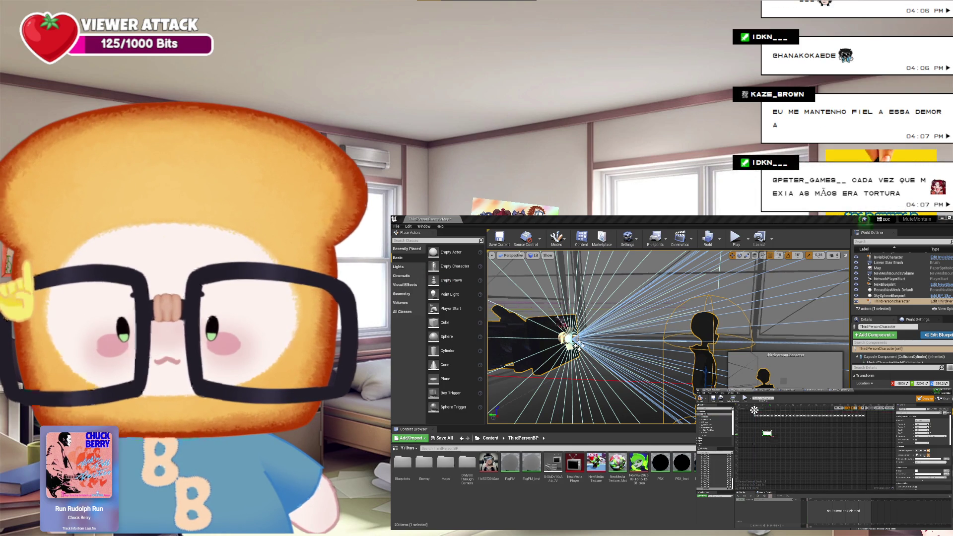
pyautogui.moveTo(773, 437)
pyautogui.mouseDown()
pyautogui.moveTo(879, 483)
pyautogui.moveTo(849, 448)
pyautogui.mouseUp()
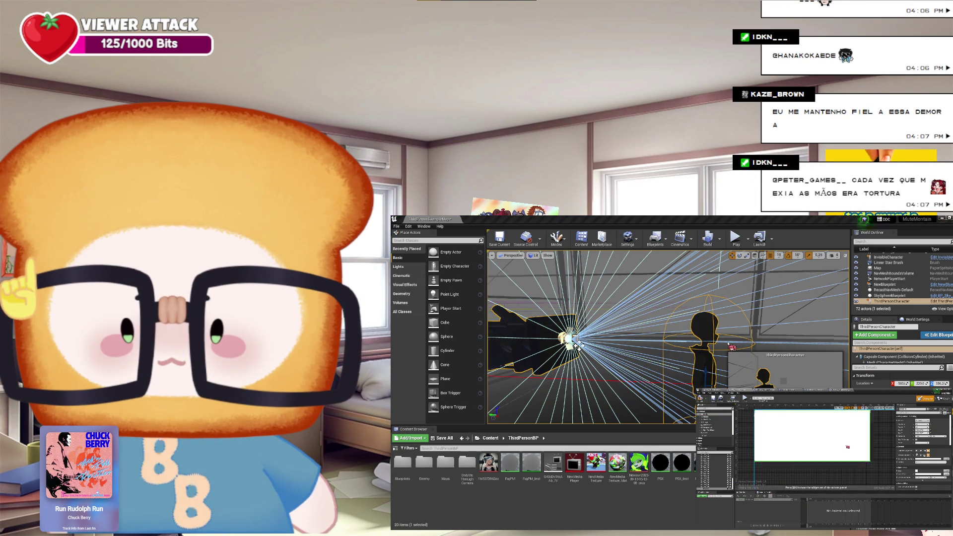
pyautogui.scroll(-3, 848, 447)
pyautogui.moveTo(862, 456); pyautogui.dragTo(881, 475)
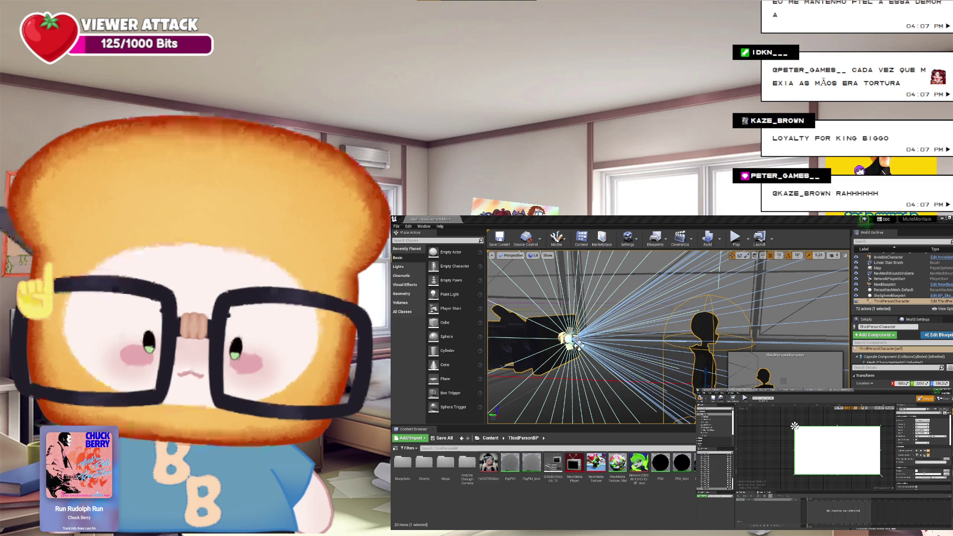
pyautogui.moveTo(899, 460); pyautogui.dragTo(877, 460)
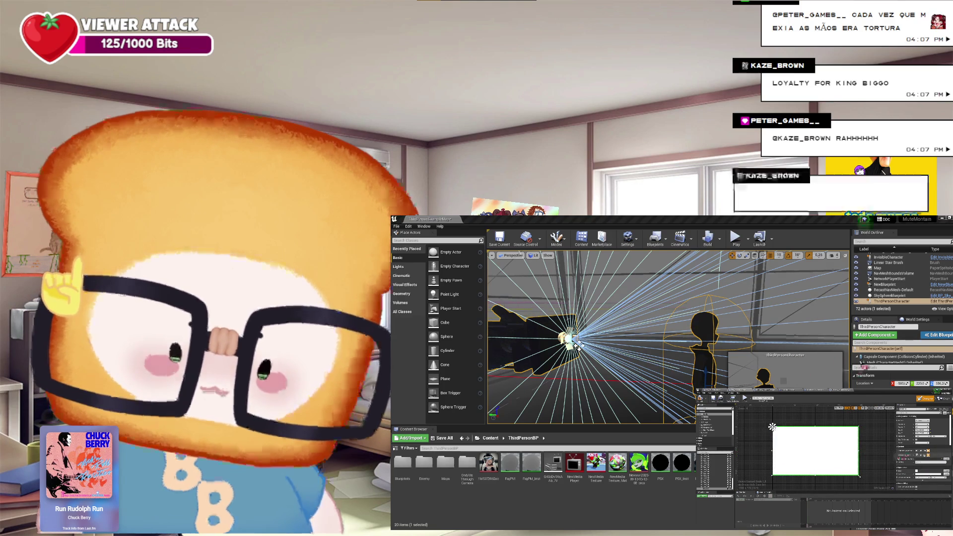
pyautogui.scroll(-2, 936, 451)
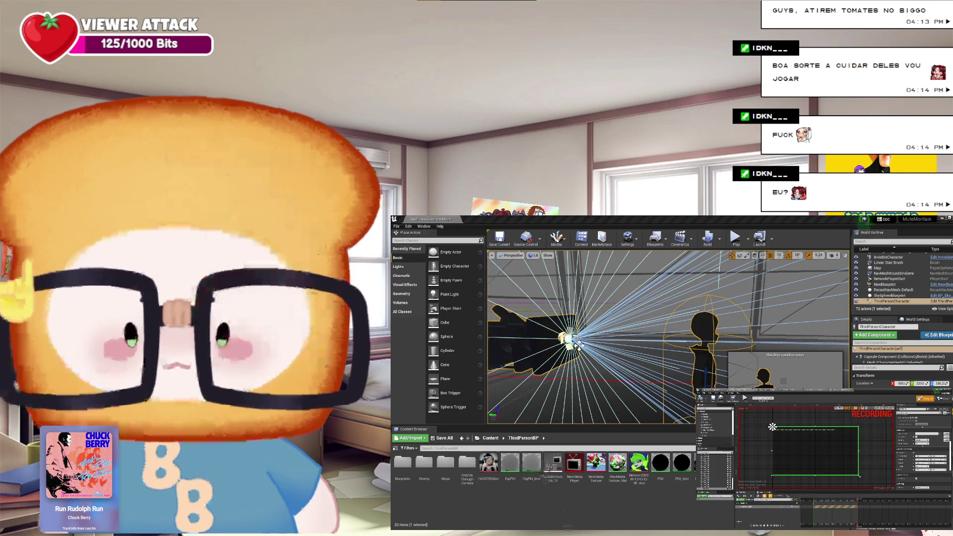
# Toggle Game View with G several times, leaving it off, and start Play-in-Editor
pyautogui.press('g')
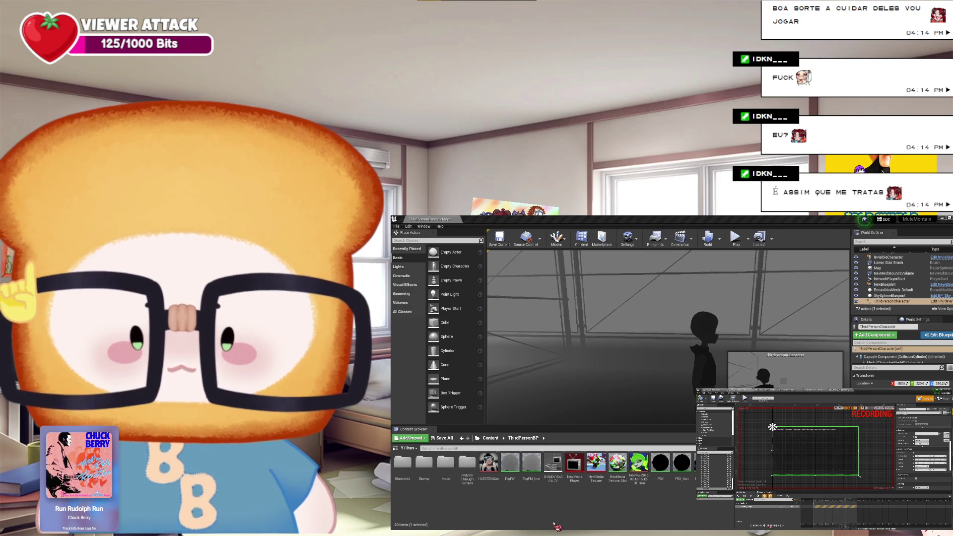
pyautogui.press('g')
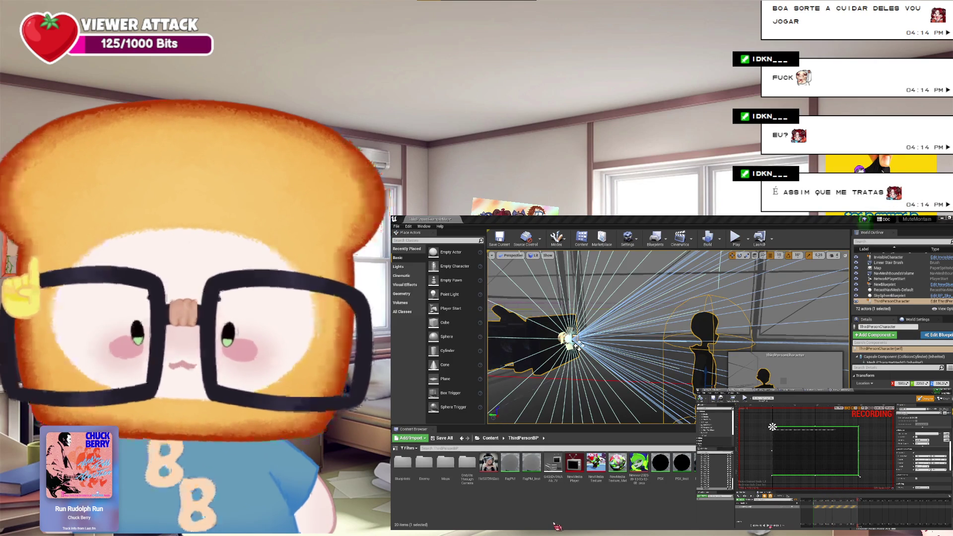
pyautogui.press('g')
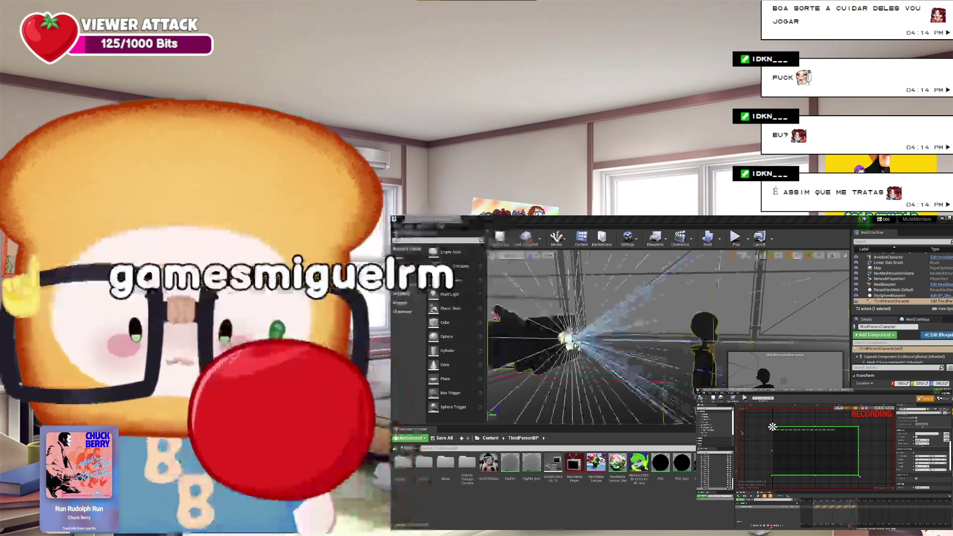
pyautogui.press('g')
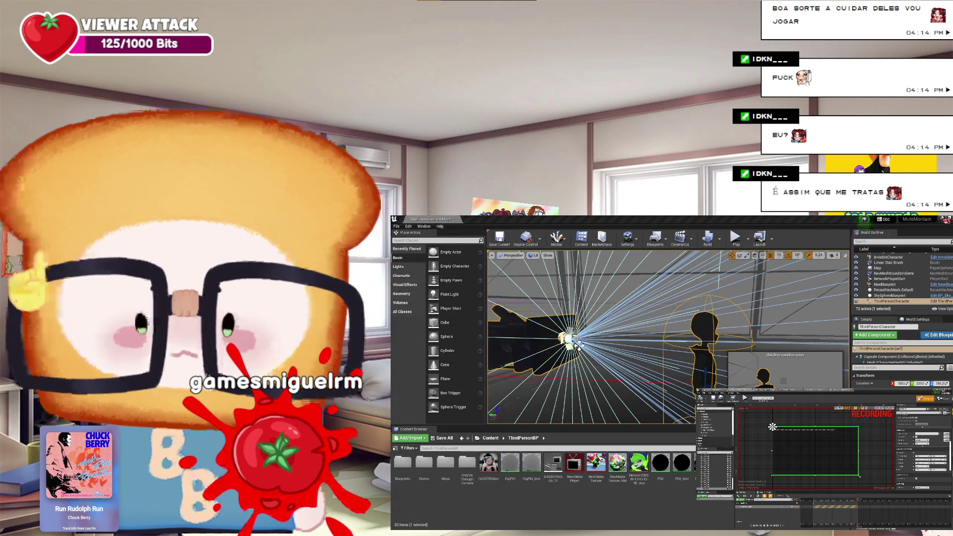
pyautogui.click(735, 237)
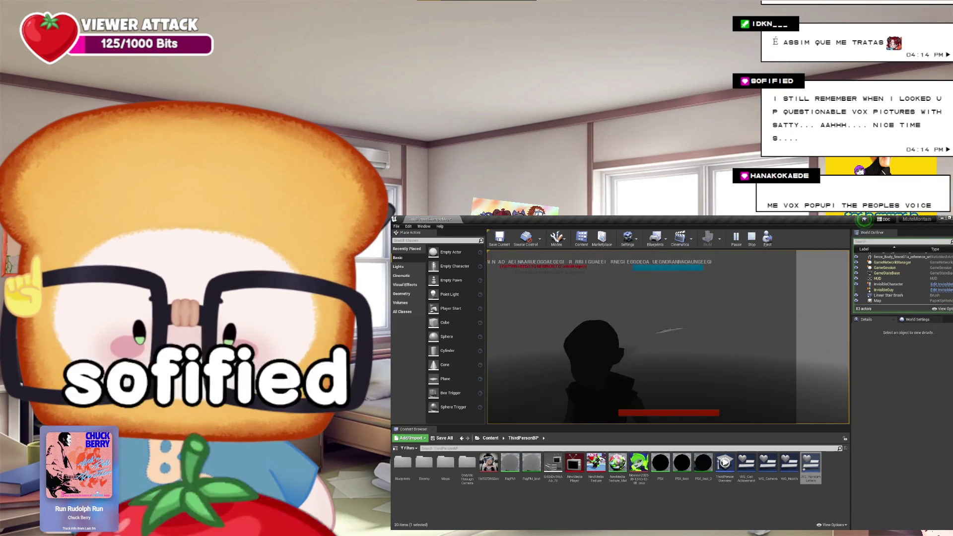
# End the Play-in-Editor session with Esc
pyautogui.press('Escape')
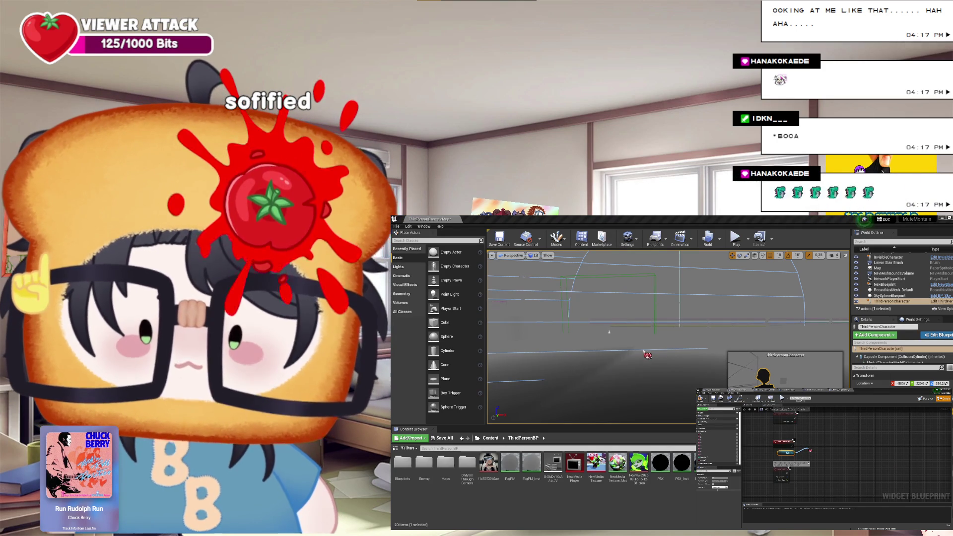
# Pull a wire from a HUD widget graph pin to add a node, then play-test the level
pyautogui.moveTo(810, 451); pyautogui.dragTo(809, 450)
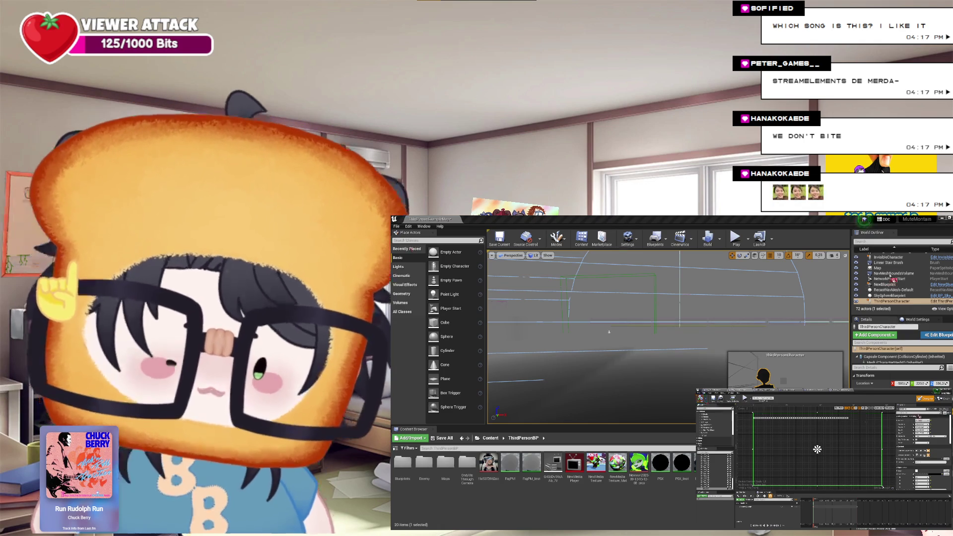
pyautogui.click(736, 237)
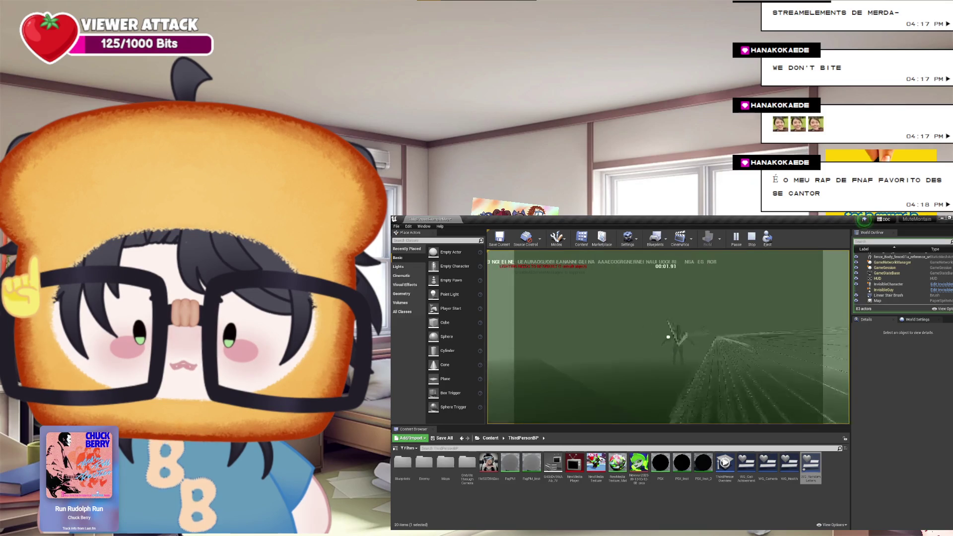
# Stop the play-test with Esc to return to editing
pyautogui.press('Escape')
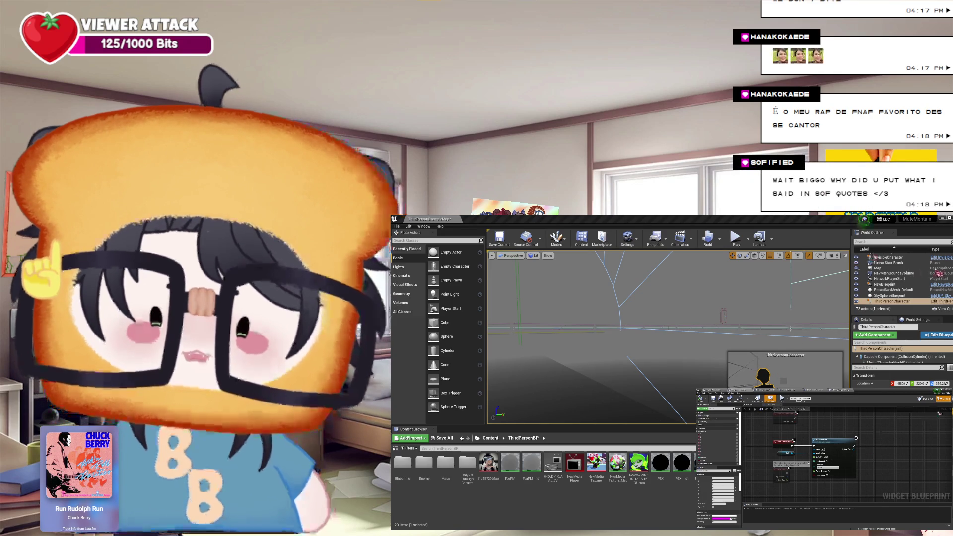
# In the Designer, remove the blue image from the HUD canvas, then return to the level editor
pyautogui.click(927, 399)
pyautogui.scroll(-5, 817, 449)
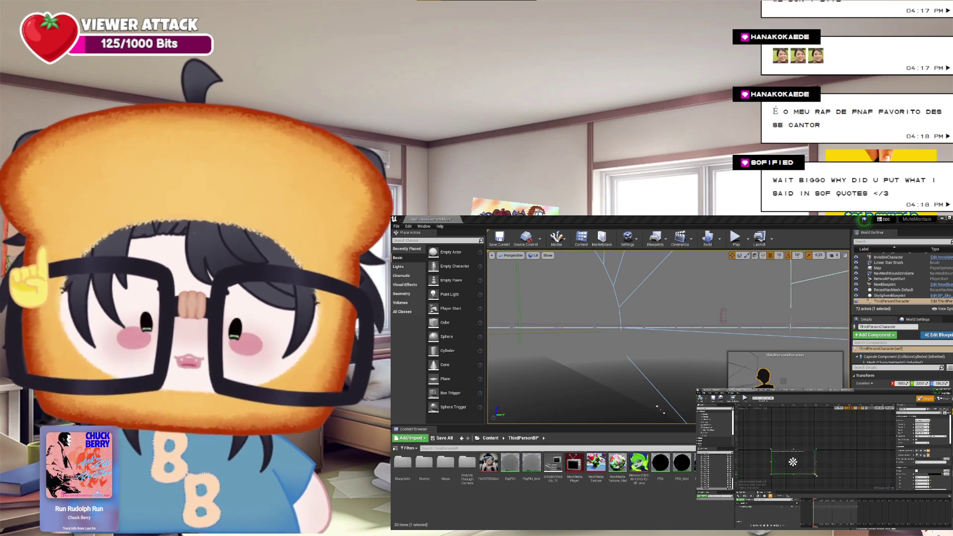
pyautogui.scroll(-1, 817, 478)
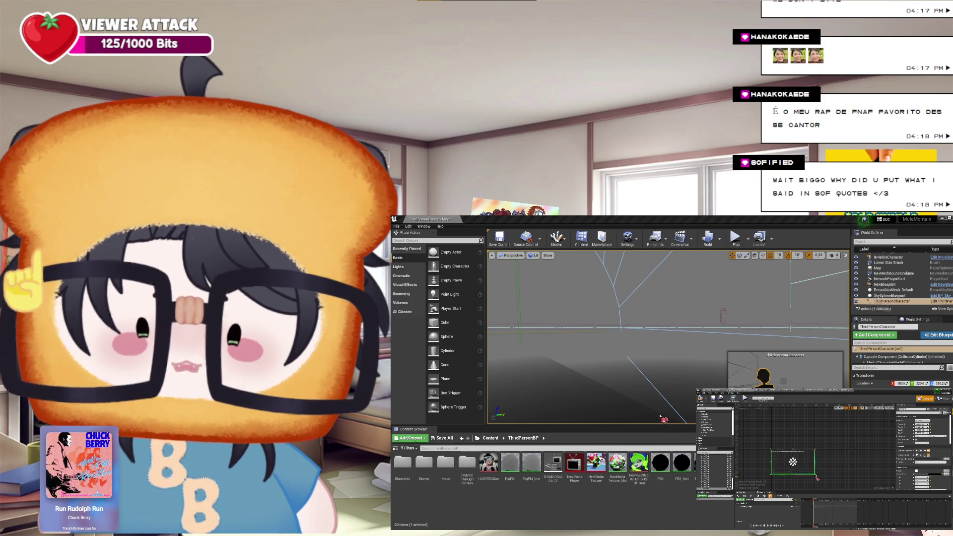
pyautogui.moveTo(793, 462); pyautogui.dragTo(804, 467)
pyautogui.hotkey('ctrl', 'z')
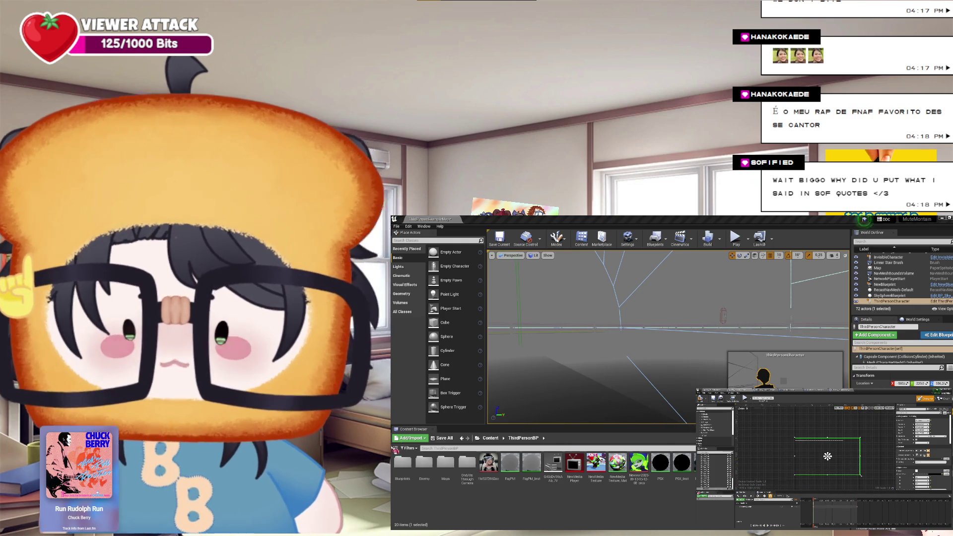
pyautogui.click(827, 456)
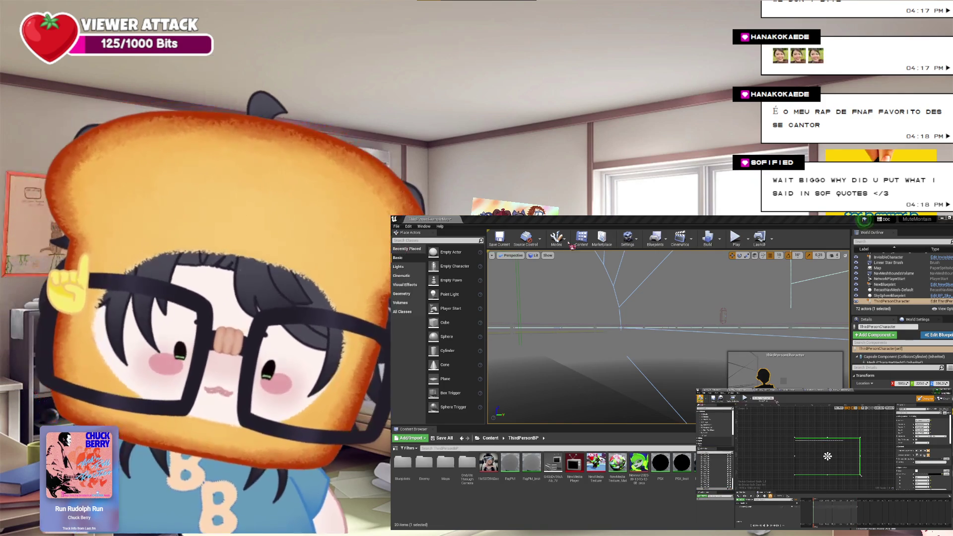
pyautogui.click(774, 348)
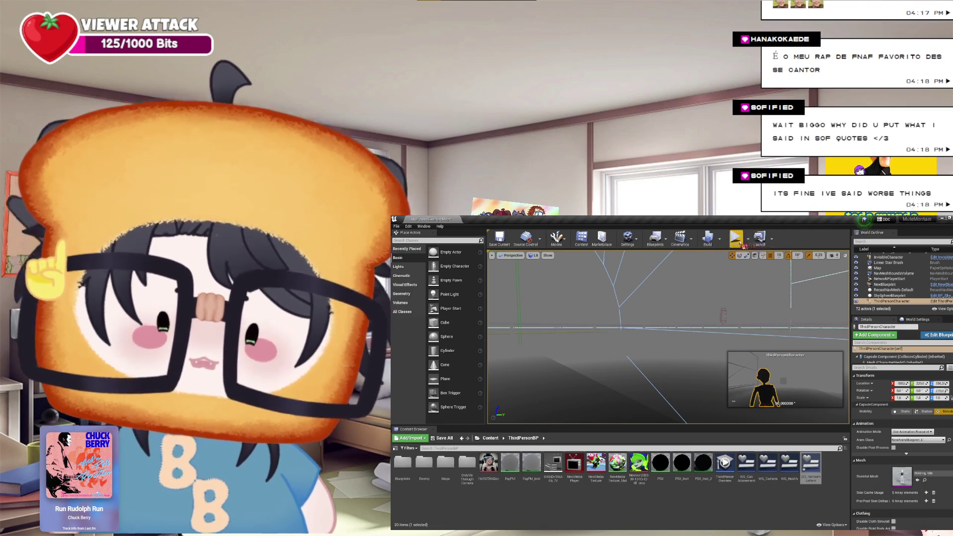
# Run a brief Play-in-Editor test of the level and stop it with Esc
pyautogui.click(740, 240)
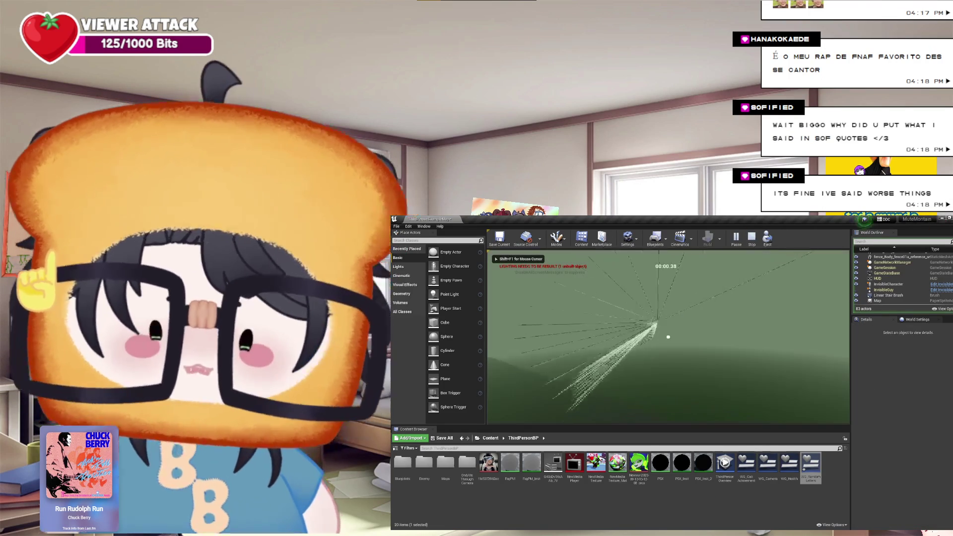
pyautogui.press('Escape')
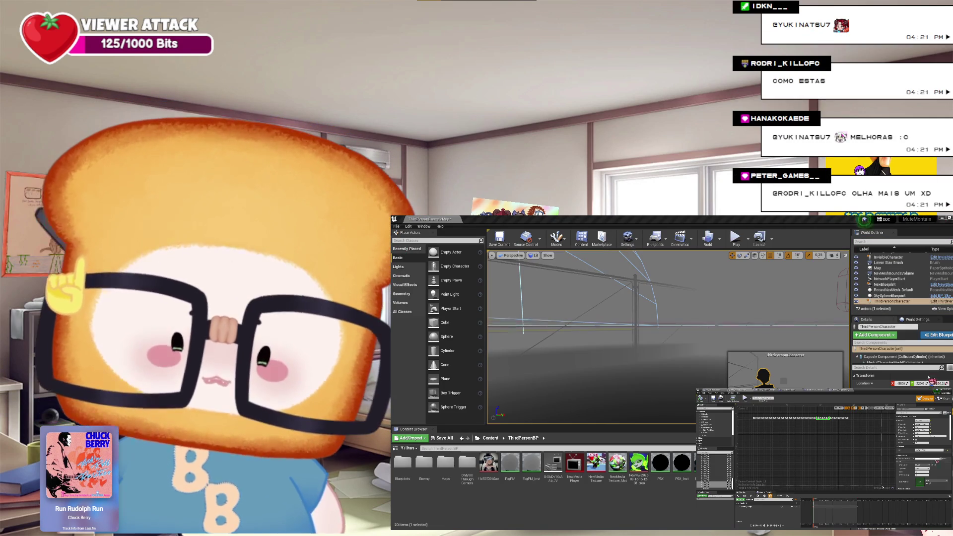
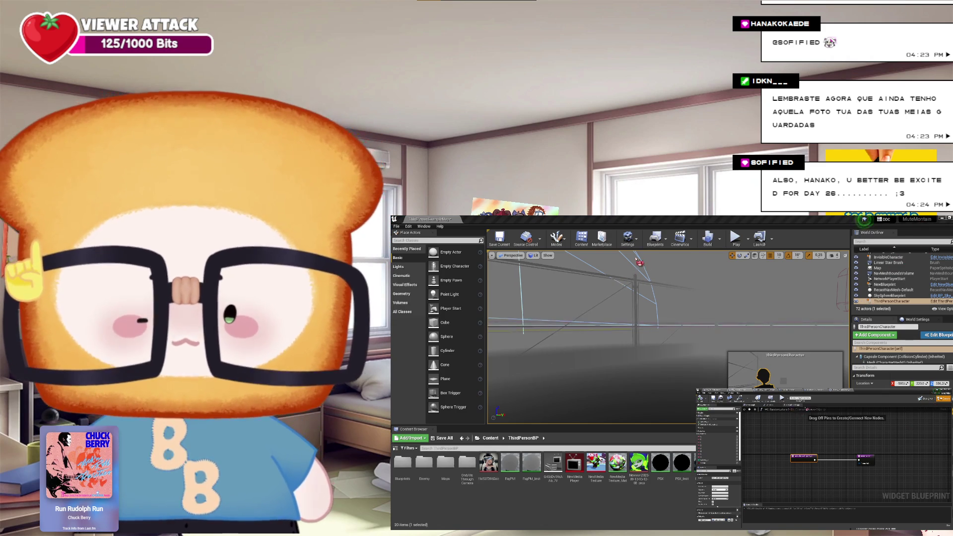
# Bring the piano-roll sequencer in front of the Widget Blueprint graph in the inset window
pyautogui.click(821, 411)
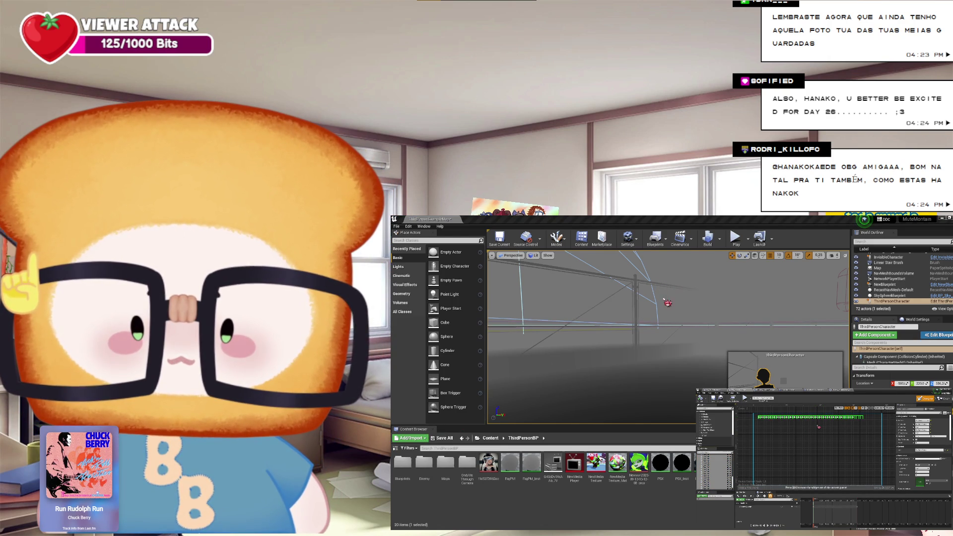
# Reposition the green note block in the piano roll: down, right, then slightly left
pyautogui.moveTo(813, 431); pyautogui.dragTo(812, 435)
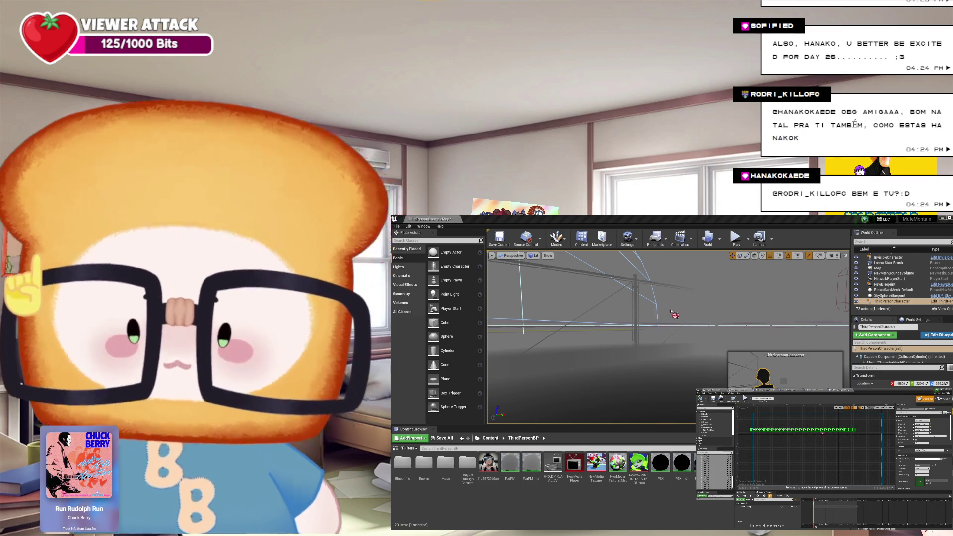
pyautogui.moveTo(823, 433); pyautogui.dragTo(825, 433)
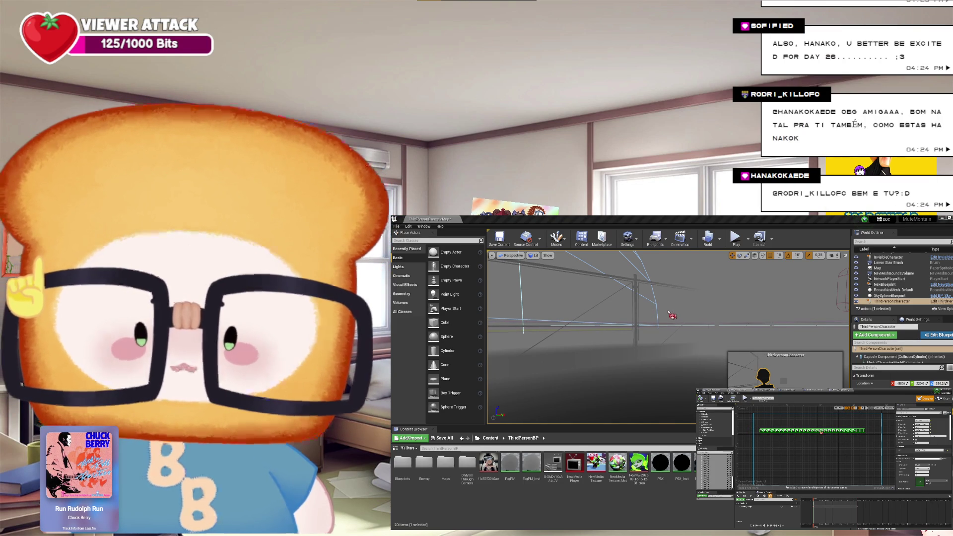
pyautogui.moveTo(821, 433); pyautogui.dragTo(820, 433)
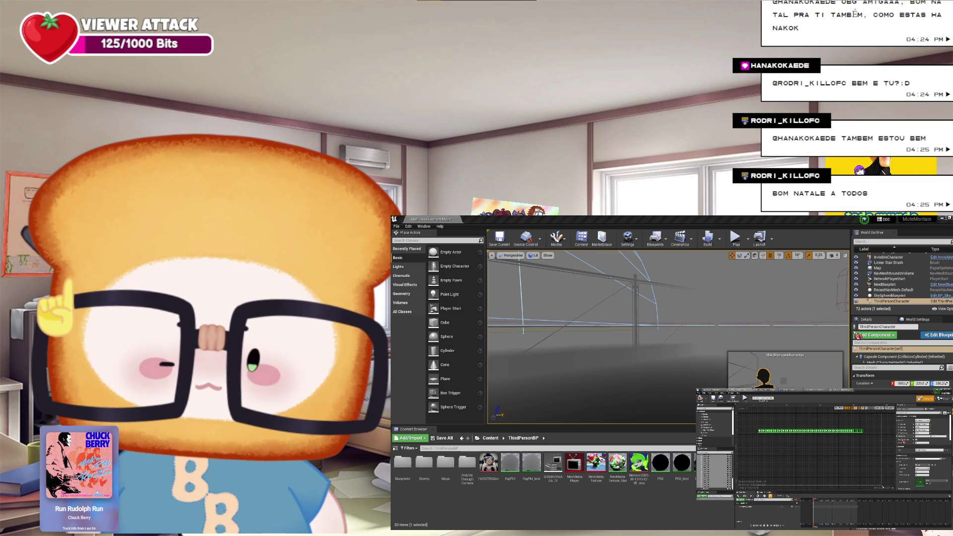
pyautogui.click(903, 442)
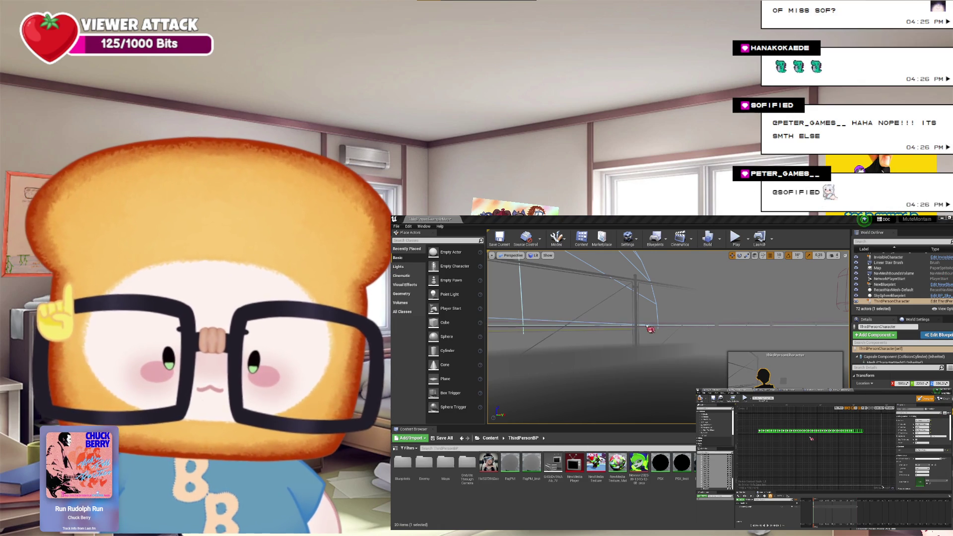
# Select a track in the sequencer's track list, clearing the note selection
pyautogui.click(718, 467)
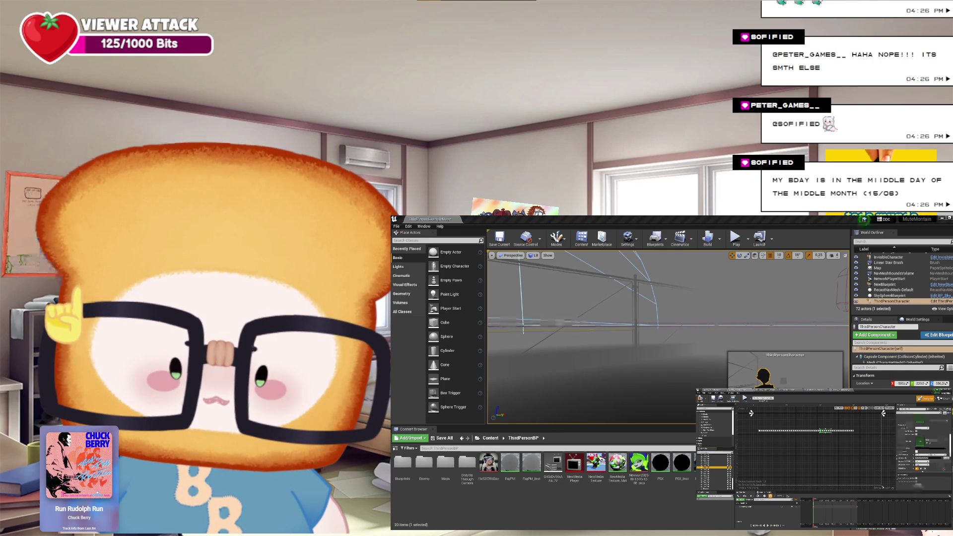
pyautogui.scroll(-5, 944, 469)
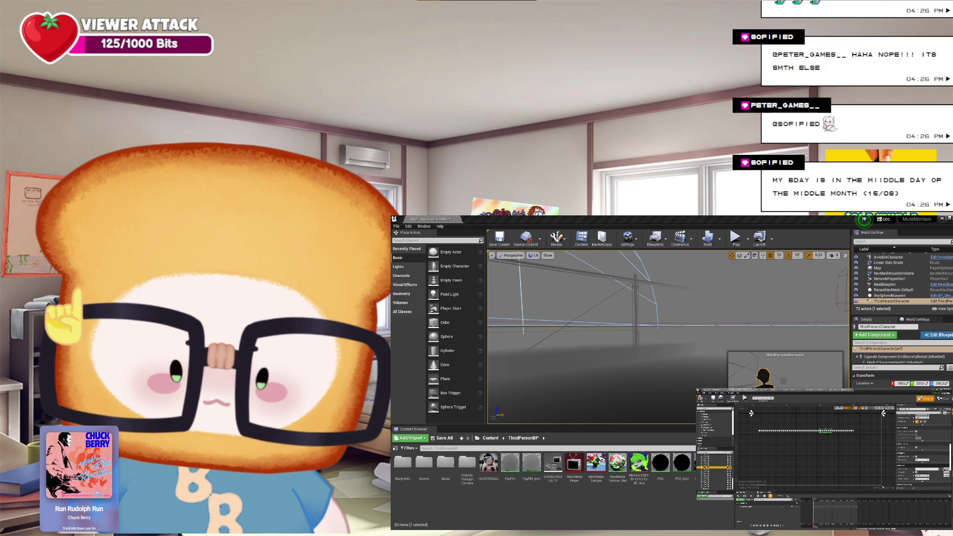
pyautogui.scroll(-3, 924, 452)
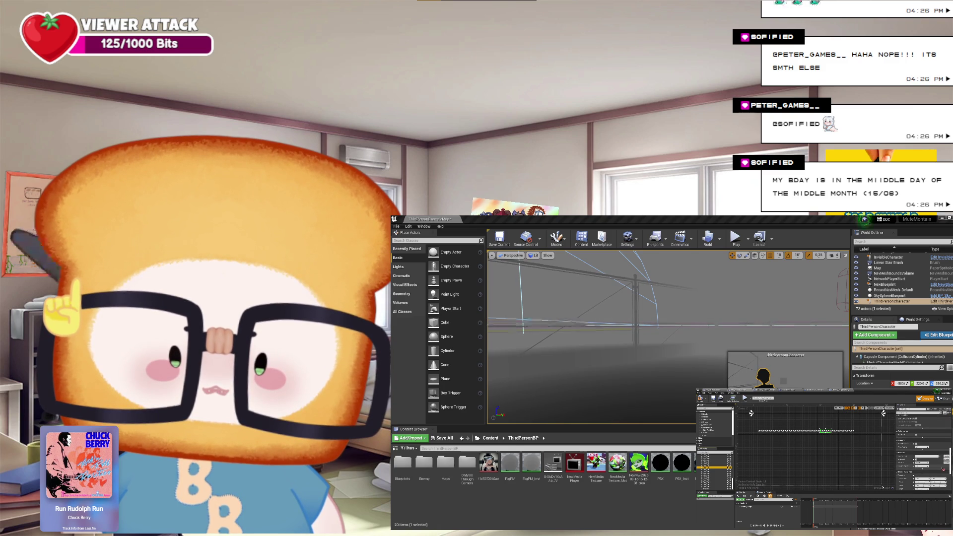
pyautogui.scroll(-5, 924, 452)
pyautogui.scroll(-3, 943, 469)
pyautogui.scroll(-8, 923, 452)
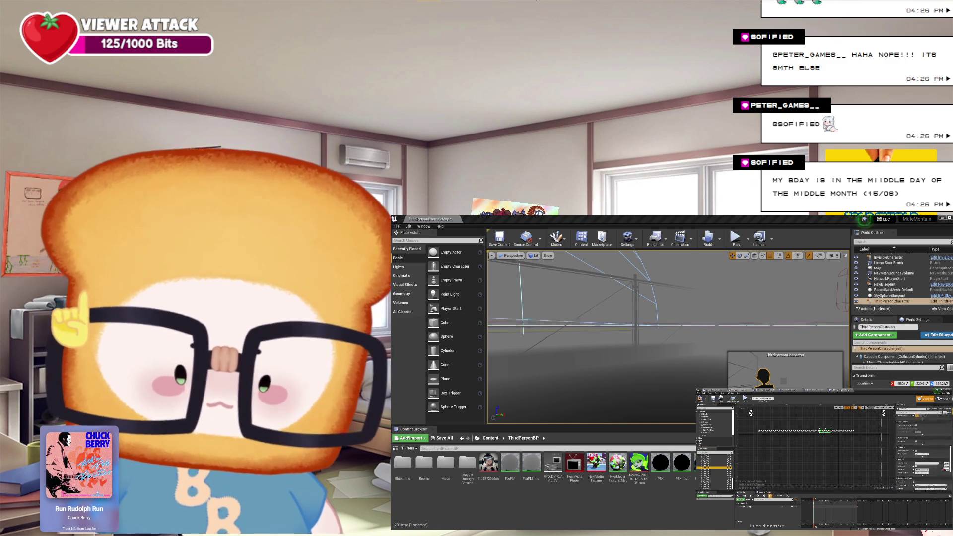
pyautogui.scroll(-8, 923, 452)
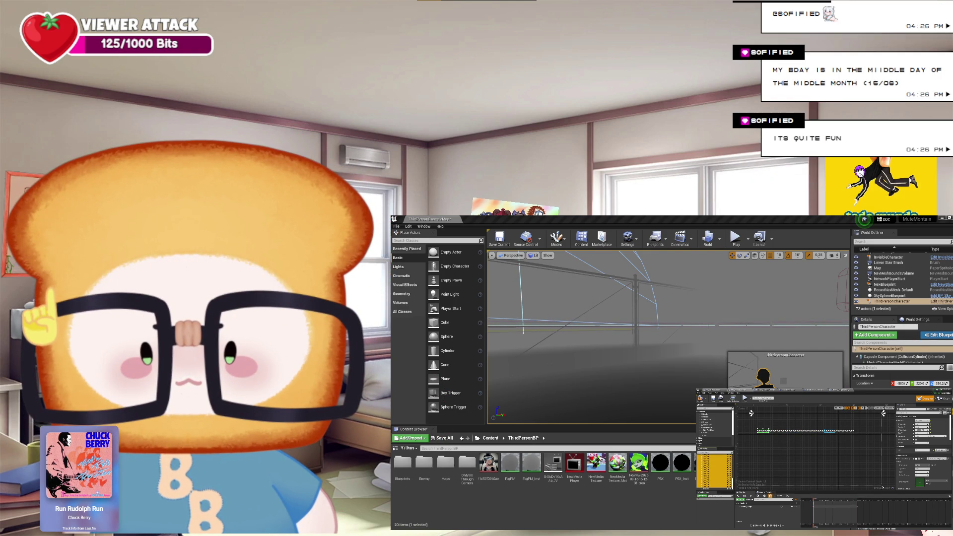
# Select every note in the piano-roll row with Ctrl+A, then start a Play-in-Editor test
pyautogui.hotkey('ctrl', 'a')
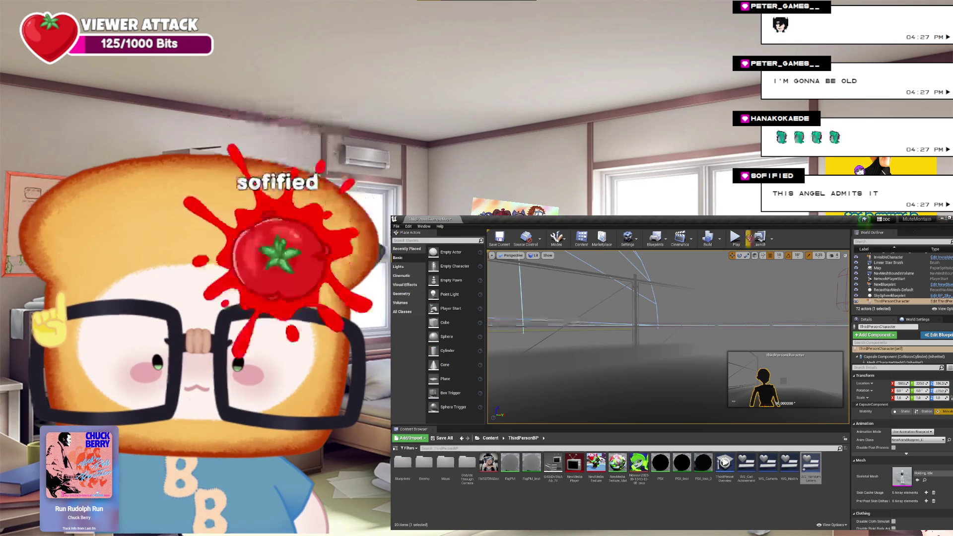
pyautogui.click(735, 237)
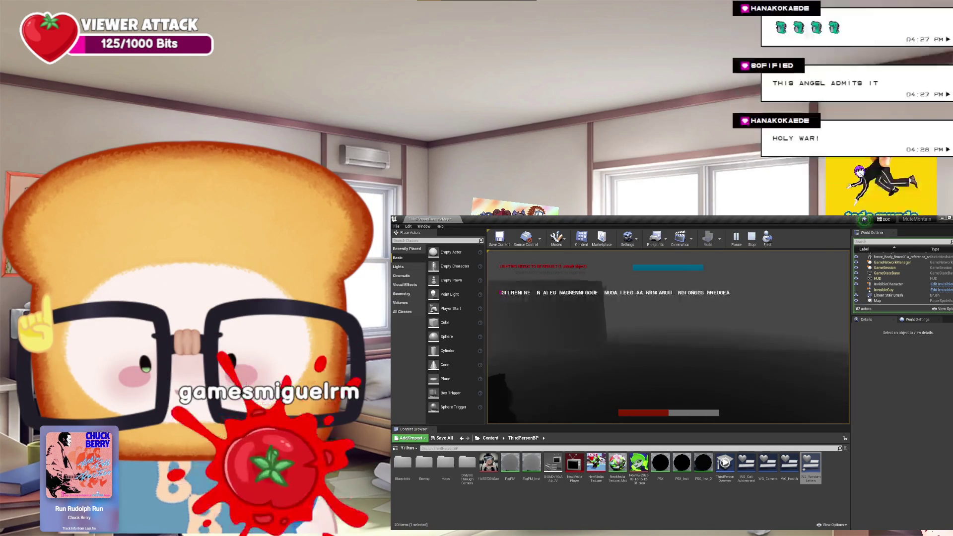
# Stop the Play In Editor session and return to the level viewport
pyautogui.press('Escape')
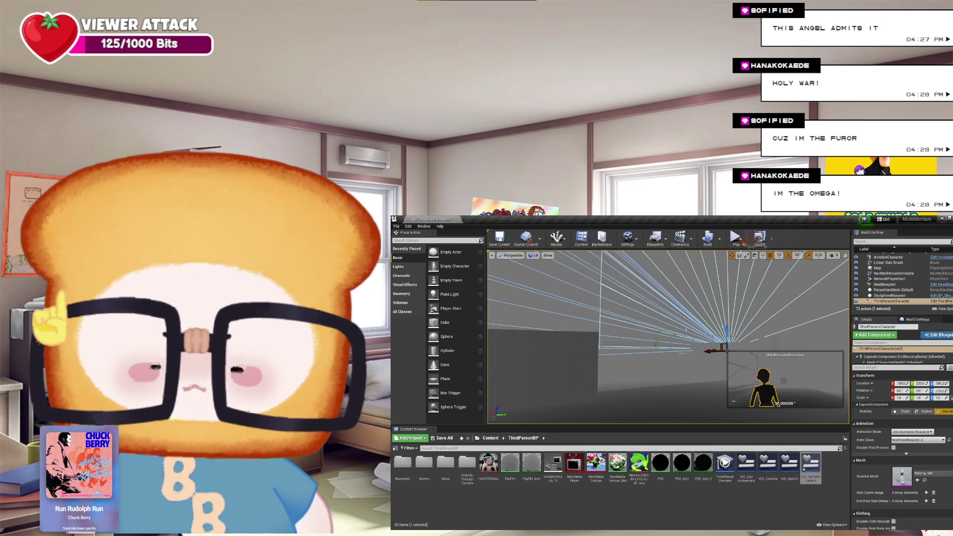
# Test-play the level to check the timer and subtitles, then stop the session
pyautogui.click(735, 238)
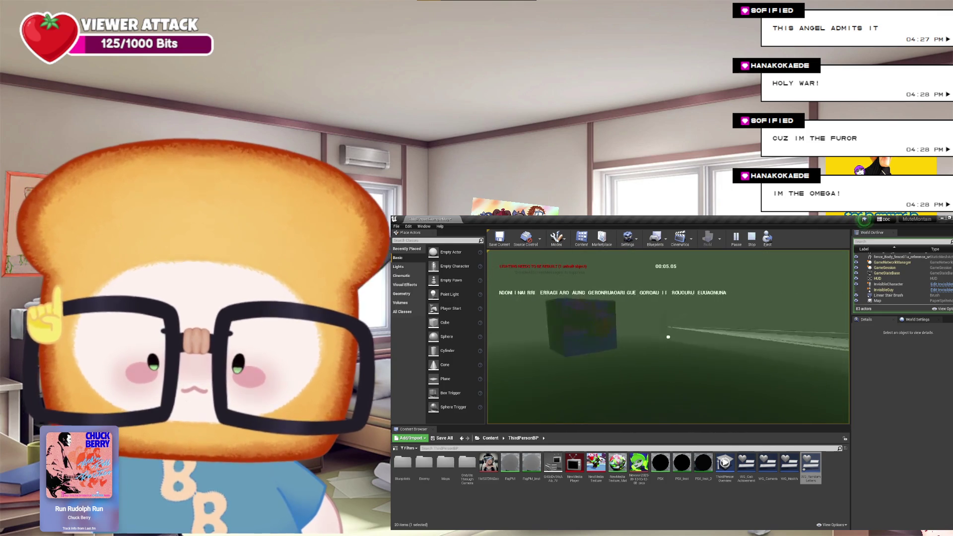
pyautogui.press('Escape')
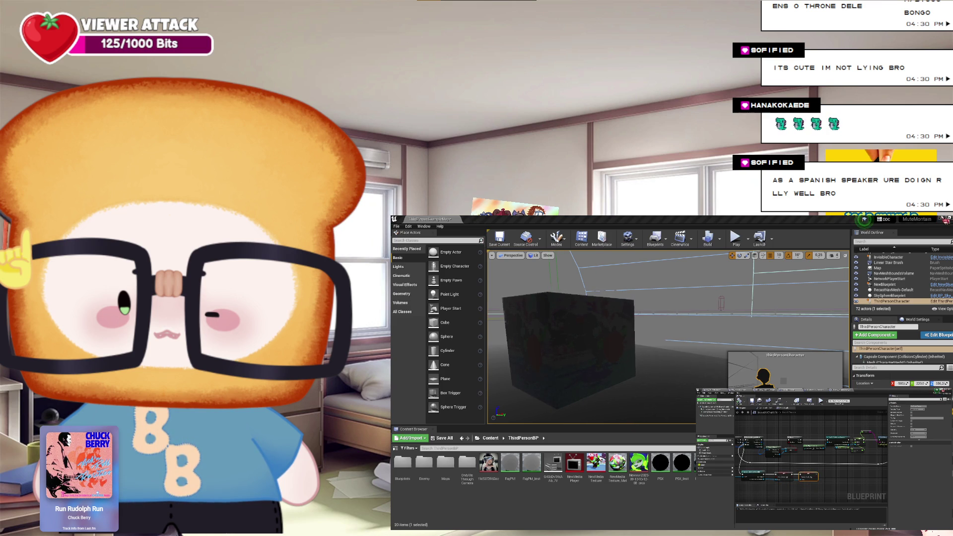
pyautogui.click(735, 238)
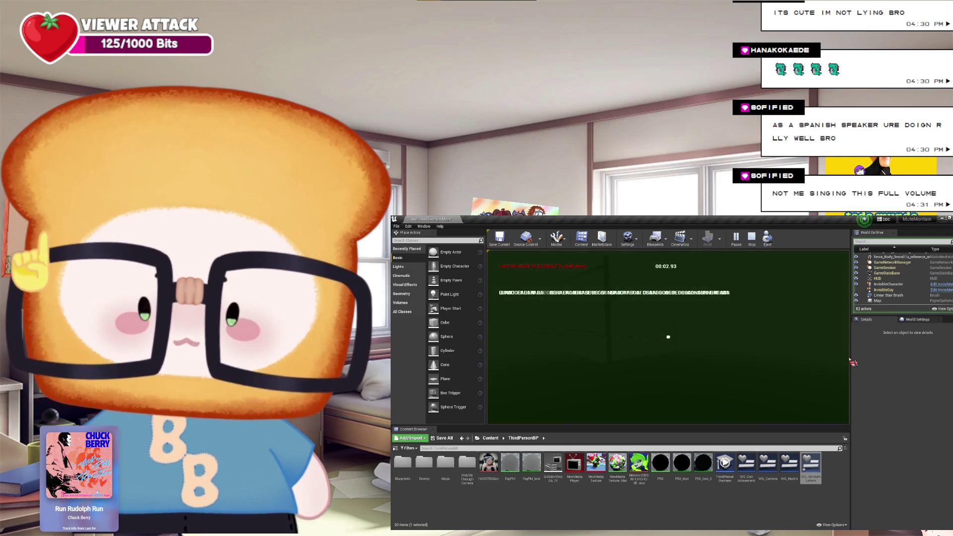
pyautogui.press('Escape')
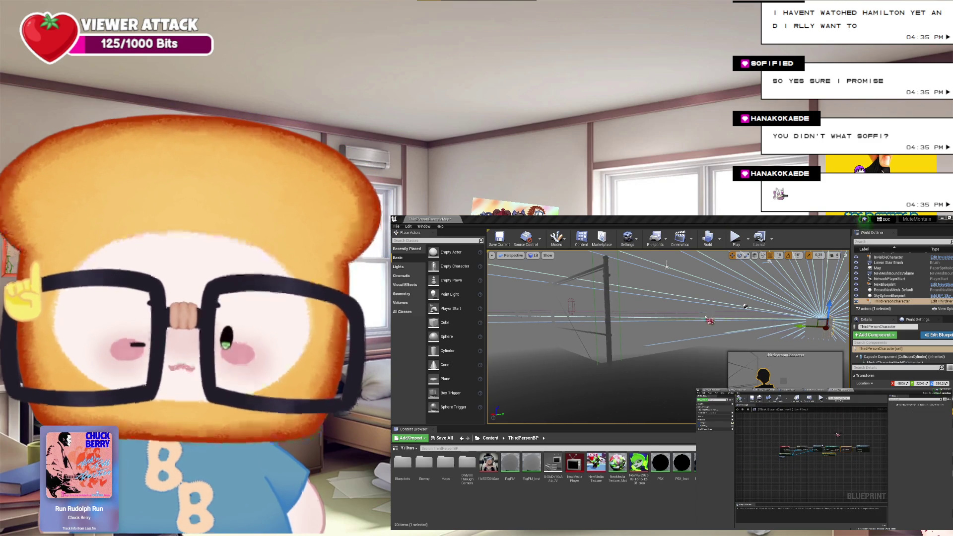
pyautogui.scroll(3, 837, 435)
pyautogui.scroll(-2, 837, 435)
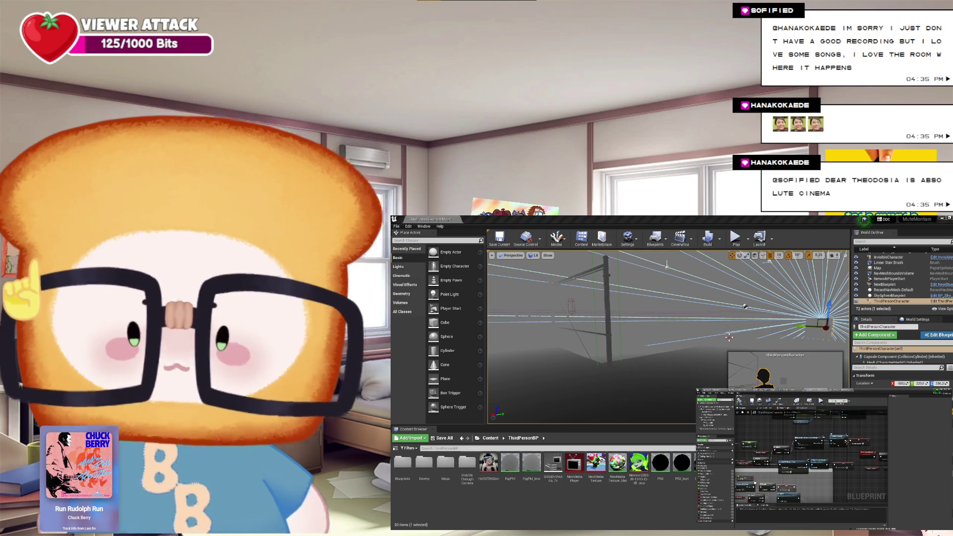
pyautogui.click(786, 390)
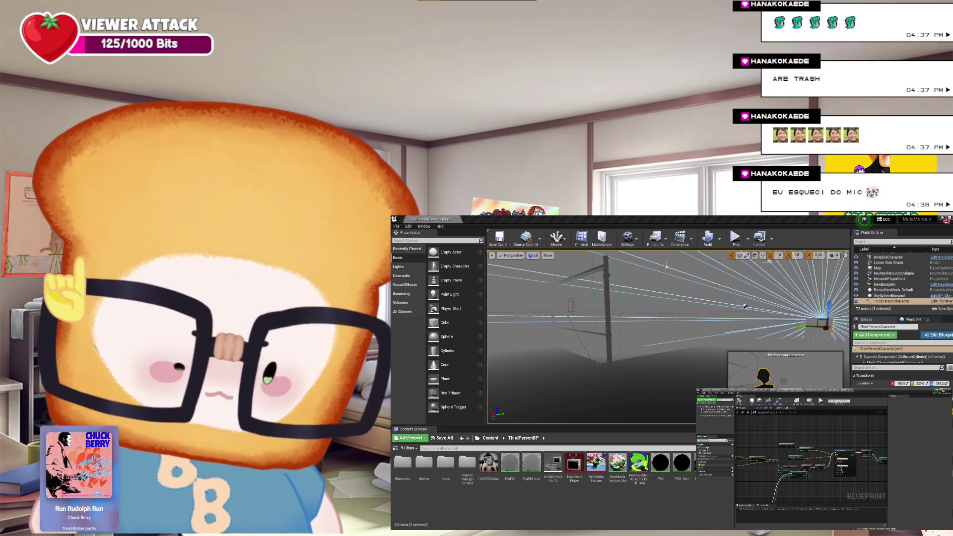
# Move a node in the character Blueprint's Event Graph to tidy its wiring layout
pyautogui.scroll(-3, 849, 411)
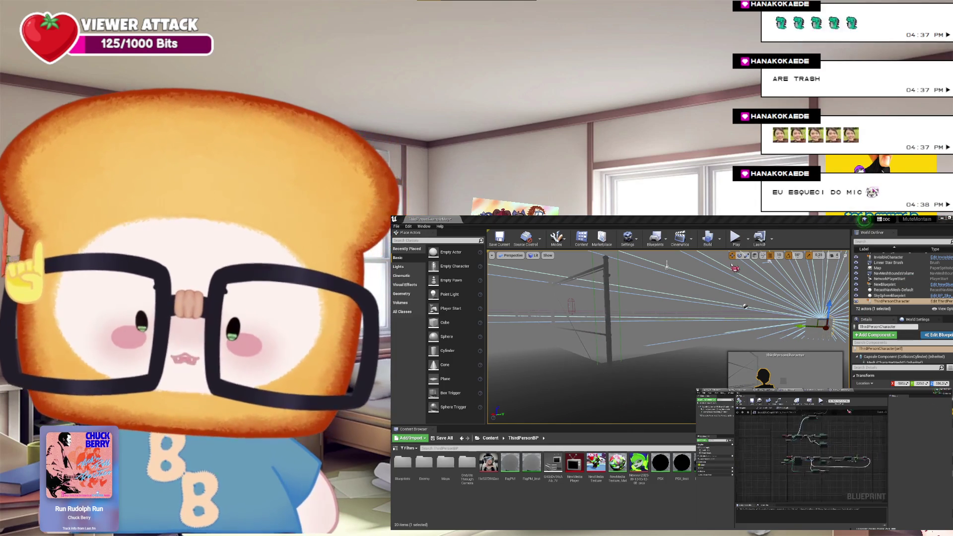
pyautogui.scroll(-3, 849, 412)
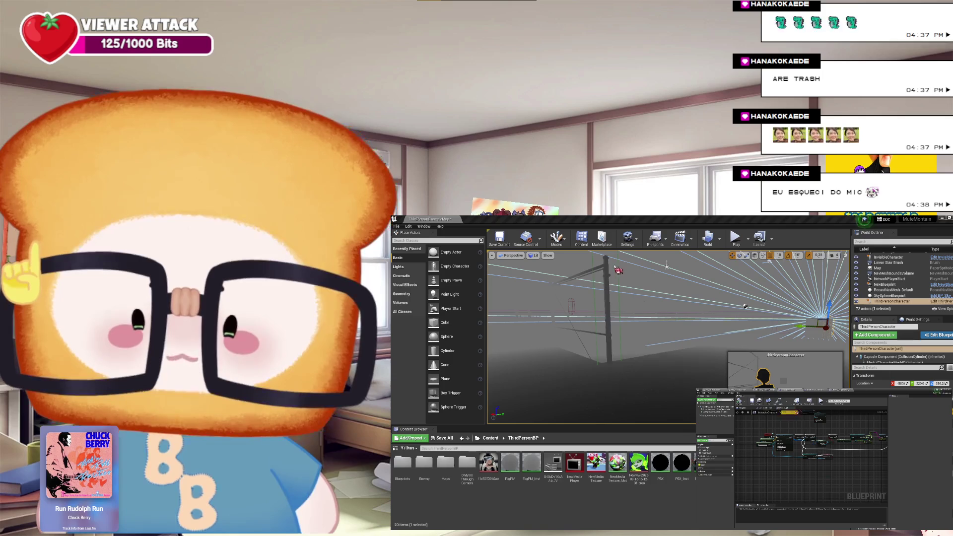
pyautogui.scroll(3, 806, 433)
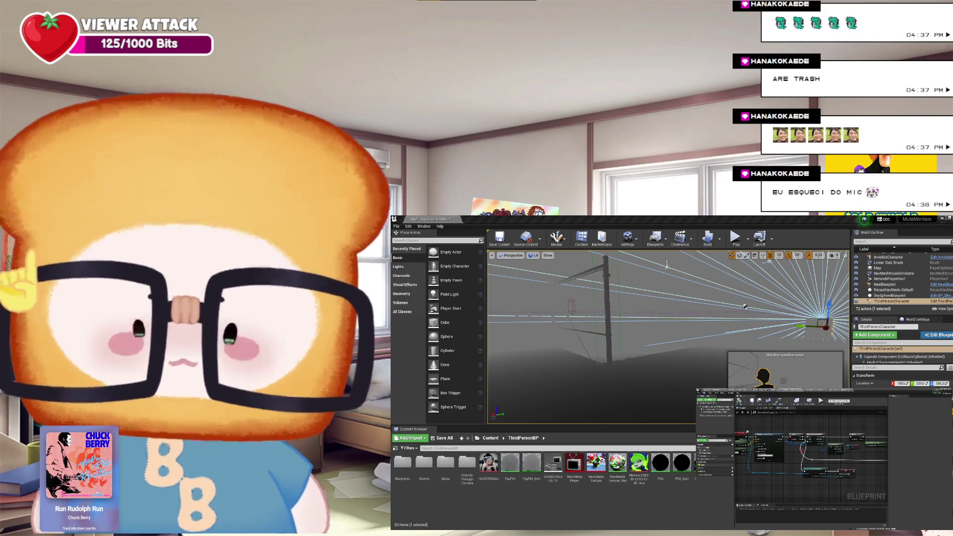
pyautogui.scroll(-2, 862, 413)
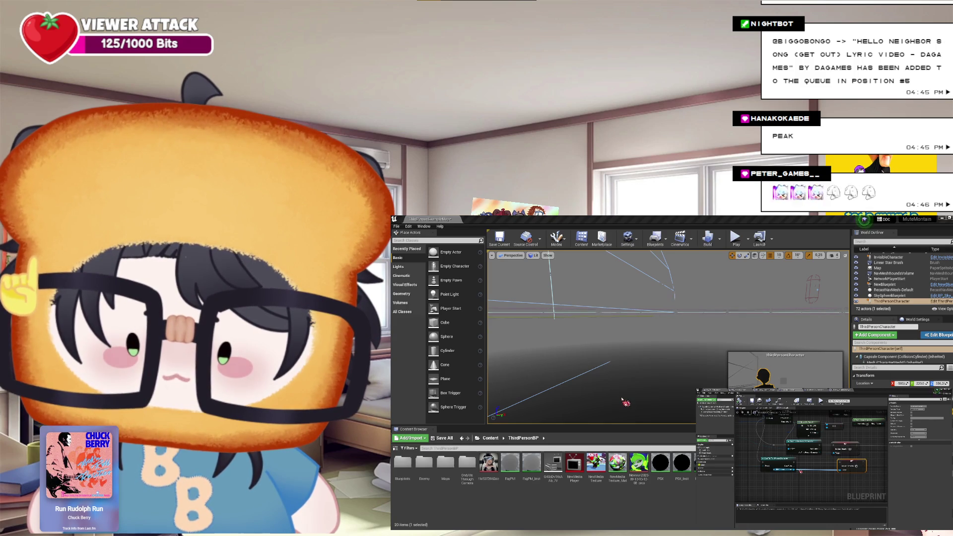
pyautogui.moveTo(801, 472); pyautogui.dragTo(814, 476)
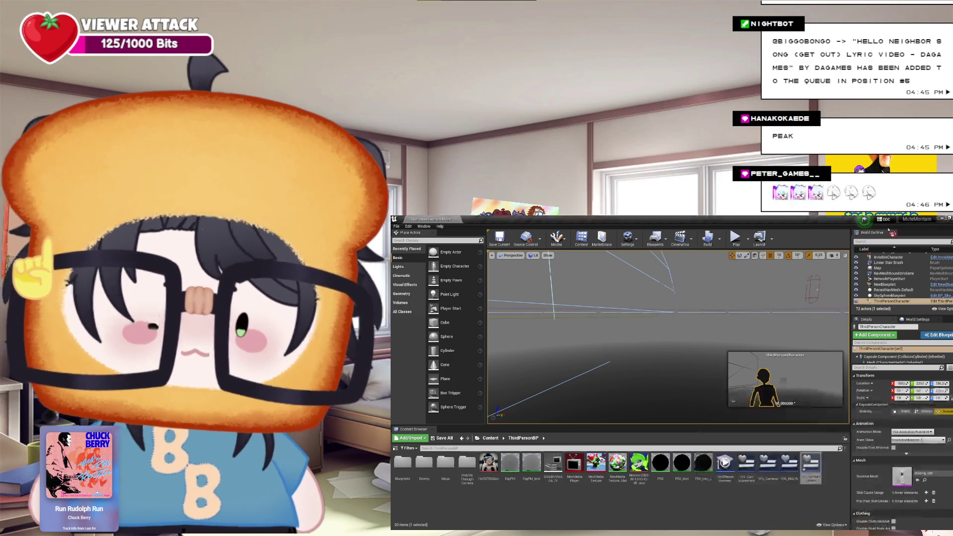
# Launch Play-in-Editor and watch the timer and subtitle text appear
pyautogui.click(736, 238)
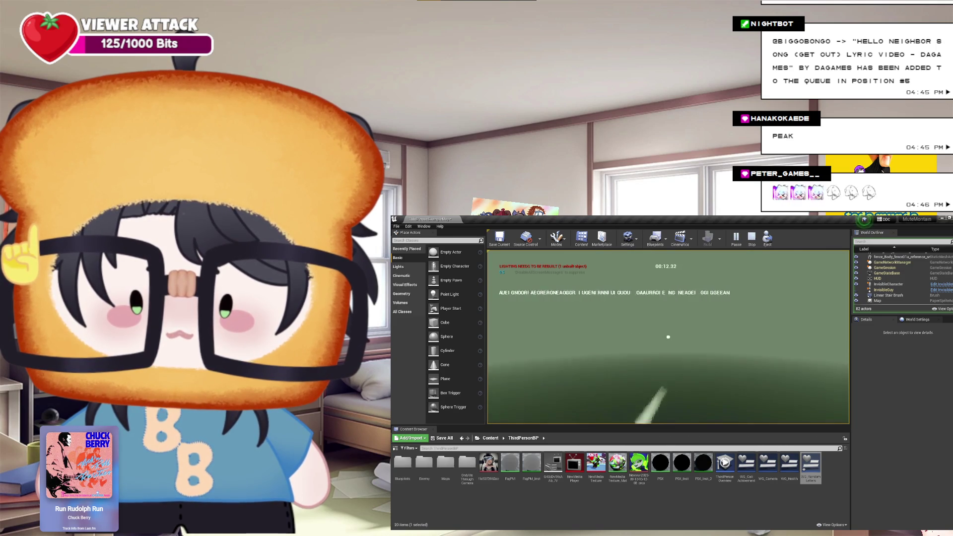
# End the play session to get back to the editor viewport
pyautogui.press('Escape')
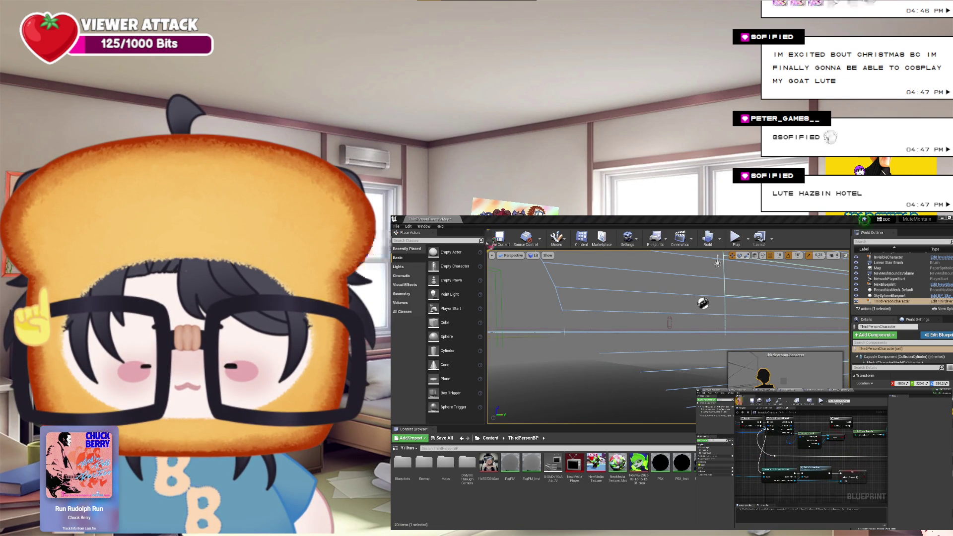
# Play the level, moving with A and W to test the stamina and health bars, then stop
pyautogui.click(888, 221)
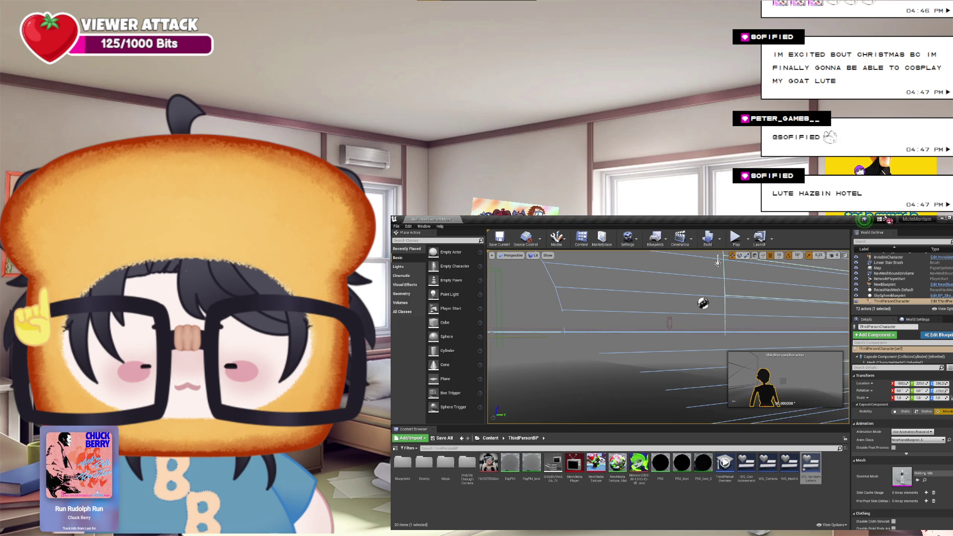
pyautogui.click(736, 238)
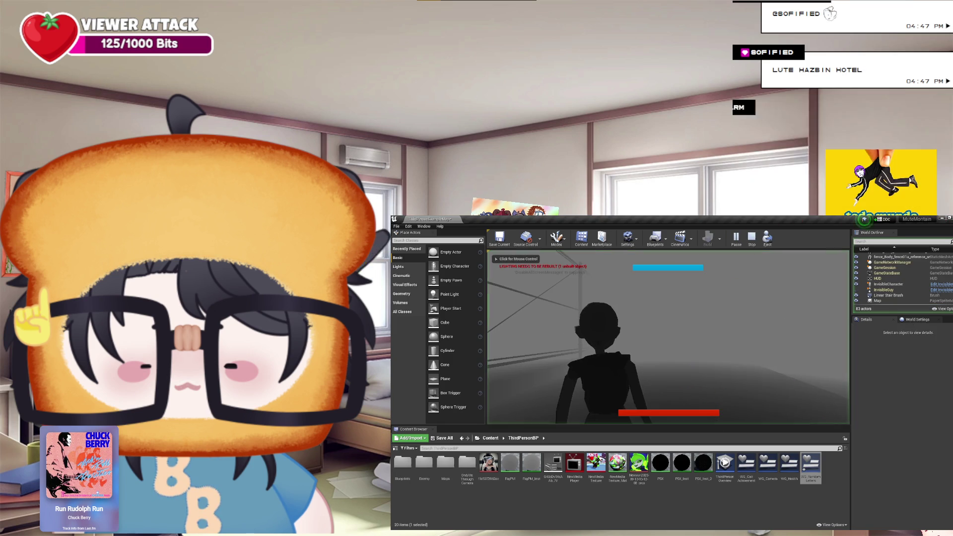
pyautogui.press('a')
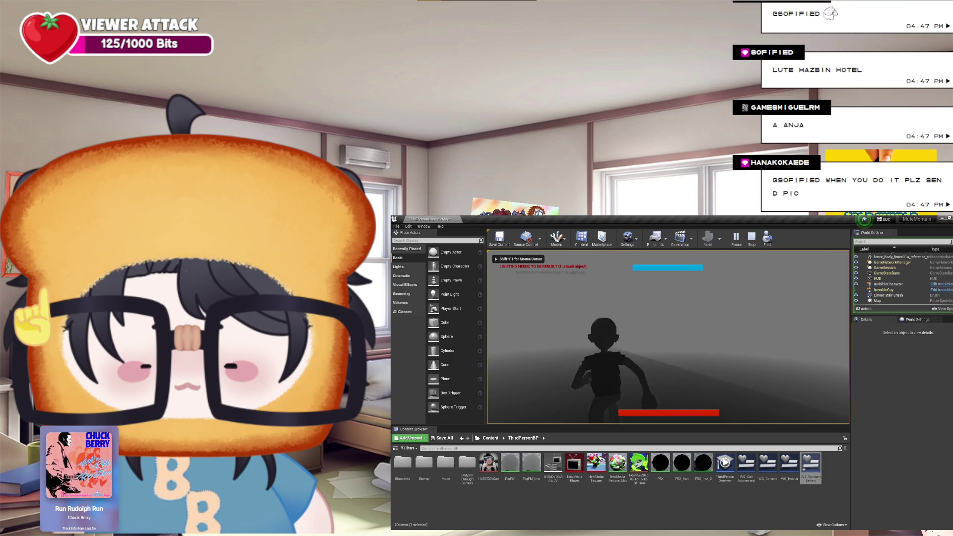
pyautogui.press('w')
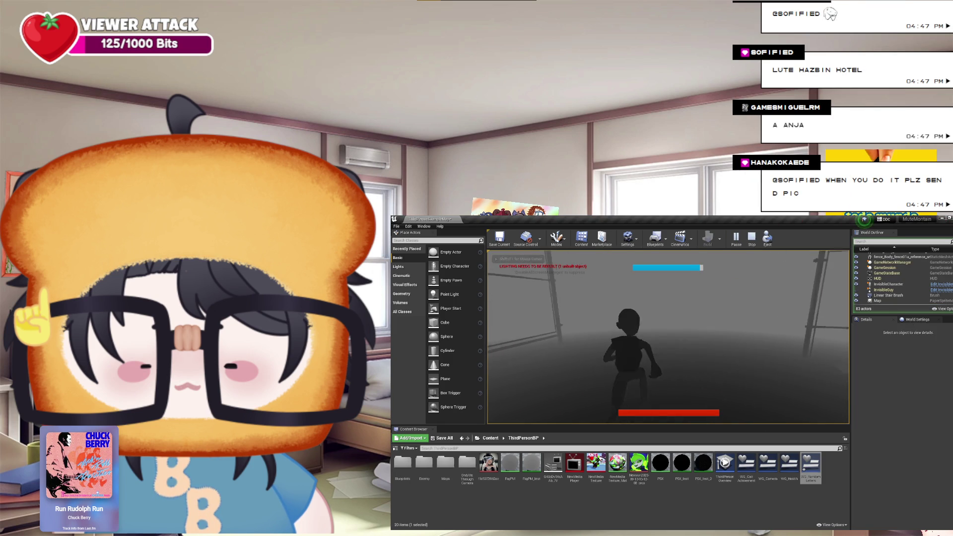
pyautogui.press('a')
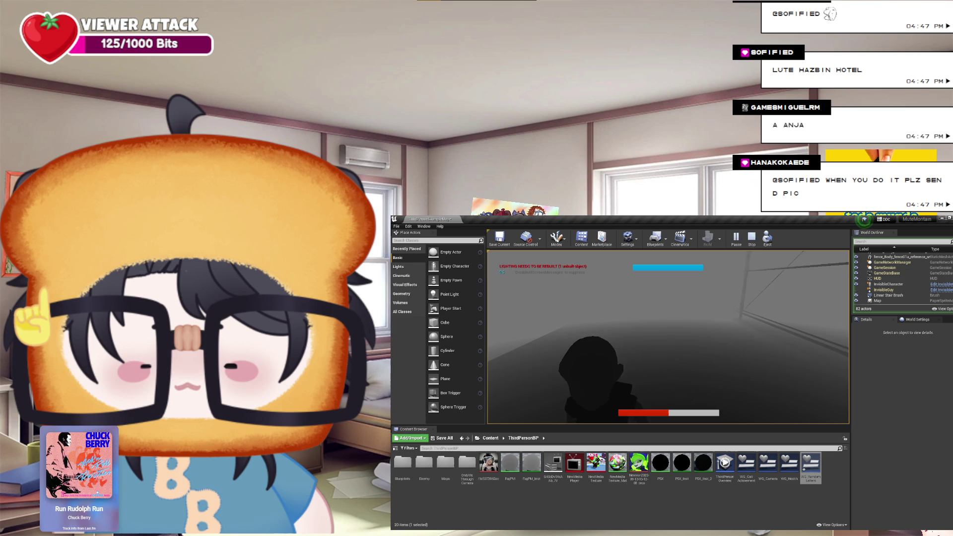
pyautogui.press('Escape')
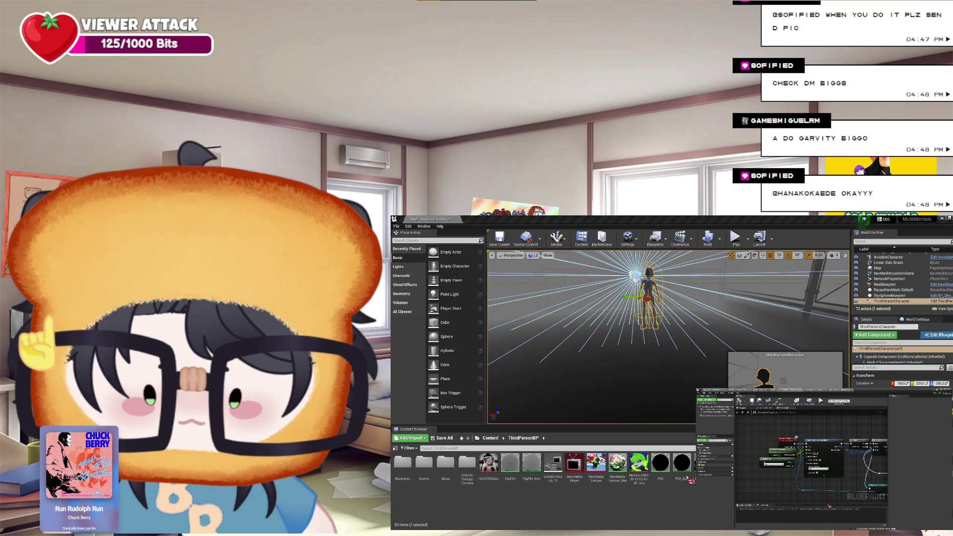
# Zoom the Blueprint event graph so that only the short chain of wired nodes shows
pyautogui.scroll(-1, 829, 506)
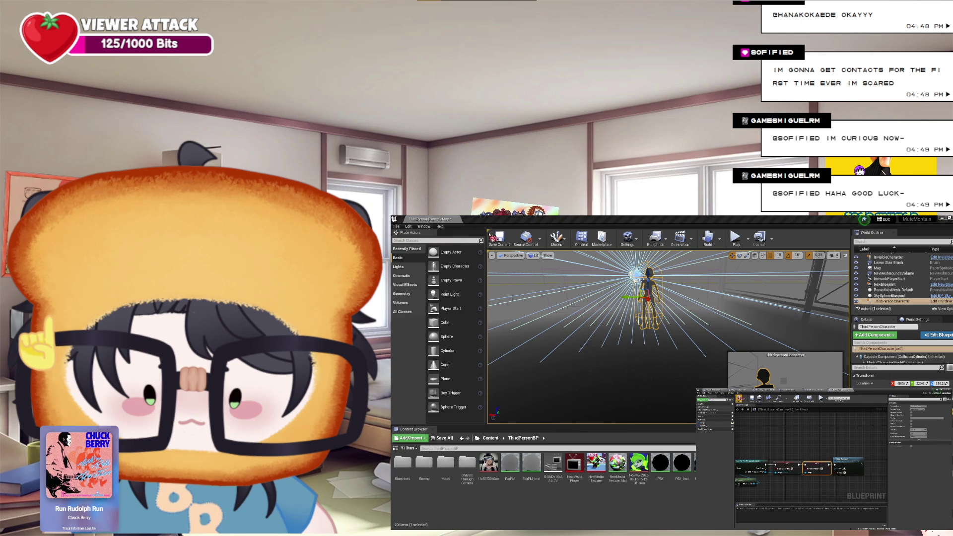
# Play-test the level twice to check the health bars and subtitle text, stopping each session with Esc
pyautogui.click(736, 237)
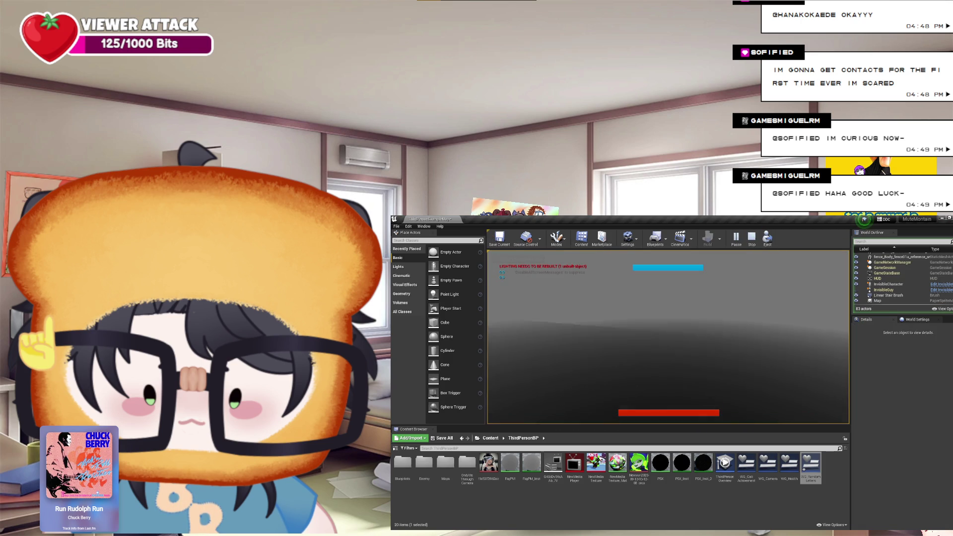
pyautogui.press('Escape')
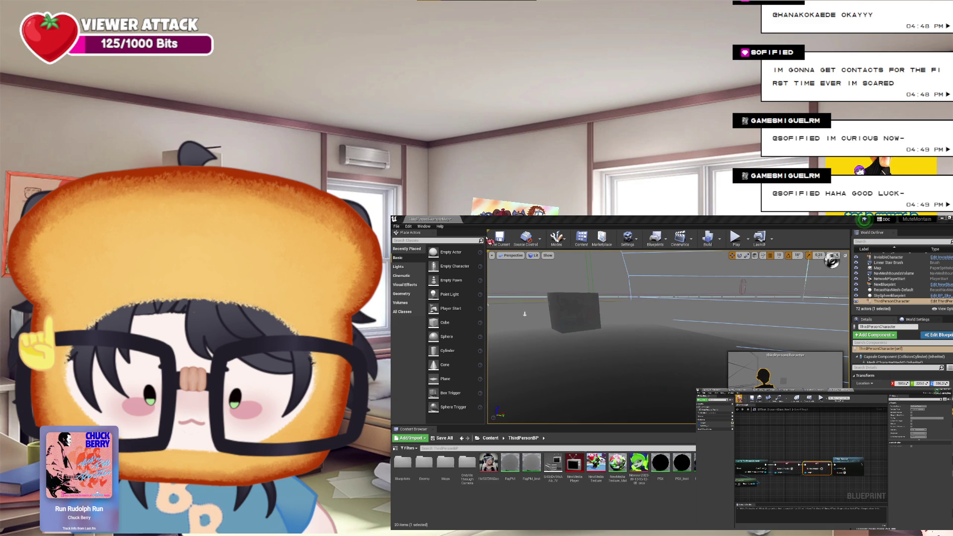
pyautogui.click(876, 230)
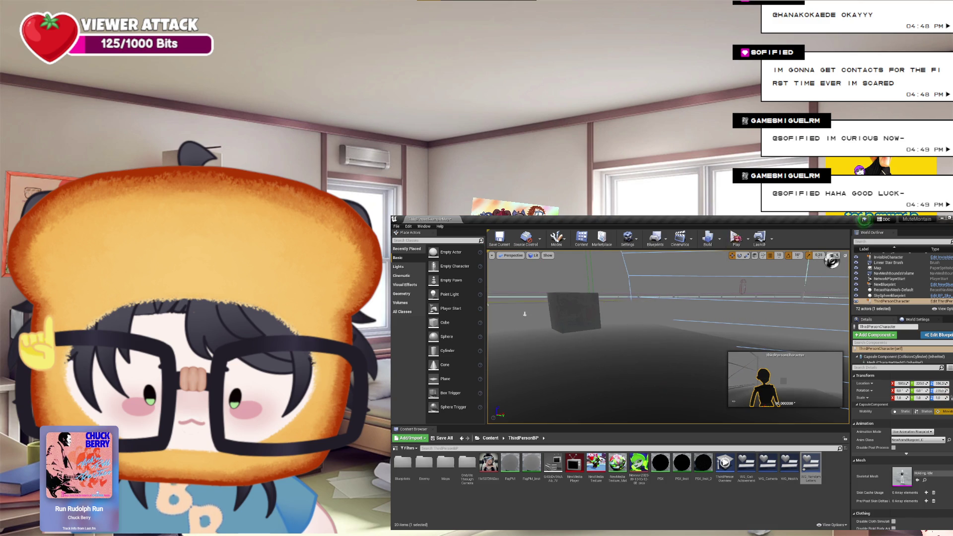
pyautogui.click(736, 237)
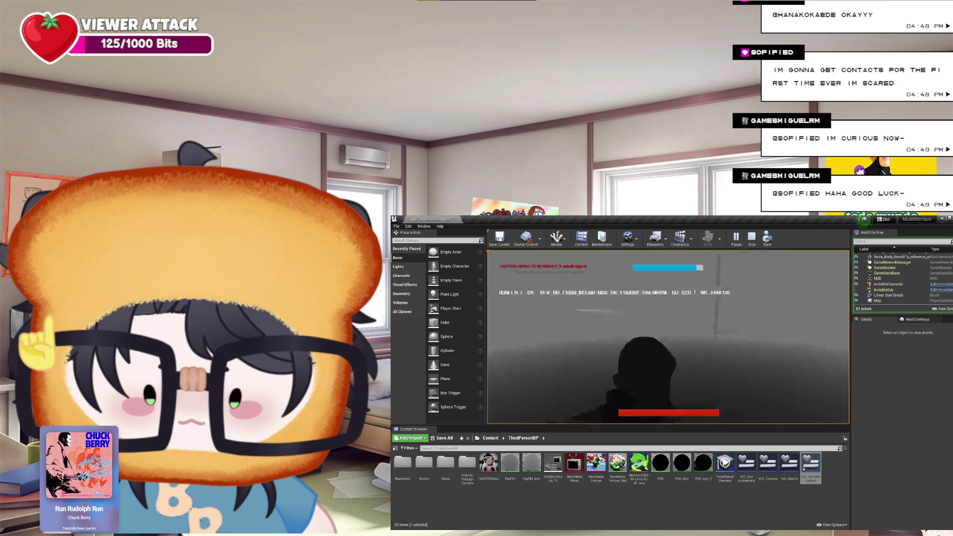
pyautogui.press('Escape')
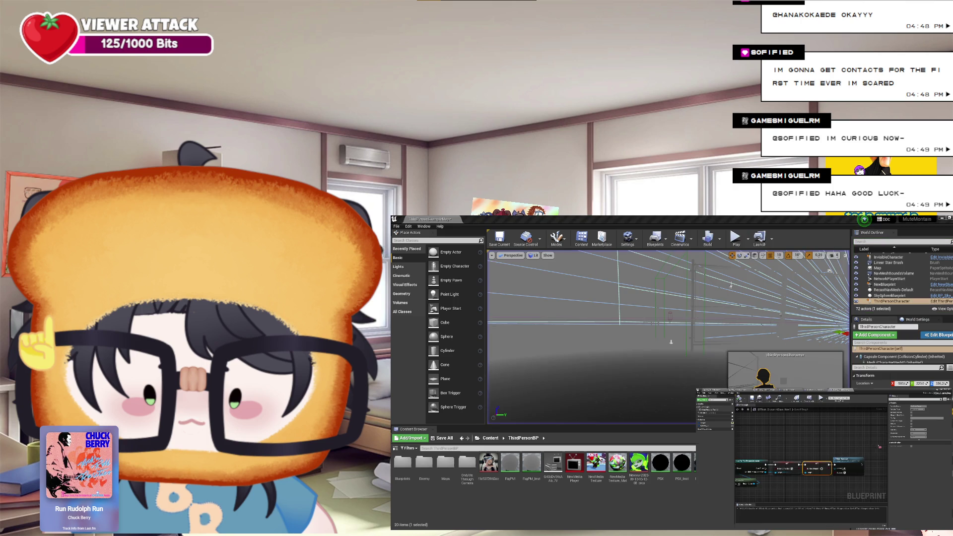
# Delete the unwanted node, wire the output pin directly to the next node, and straighten it
pyautogui.press('Delete')
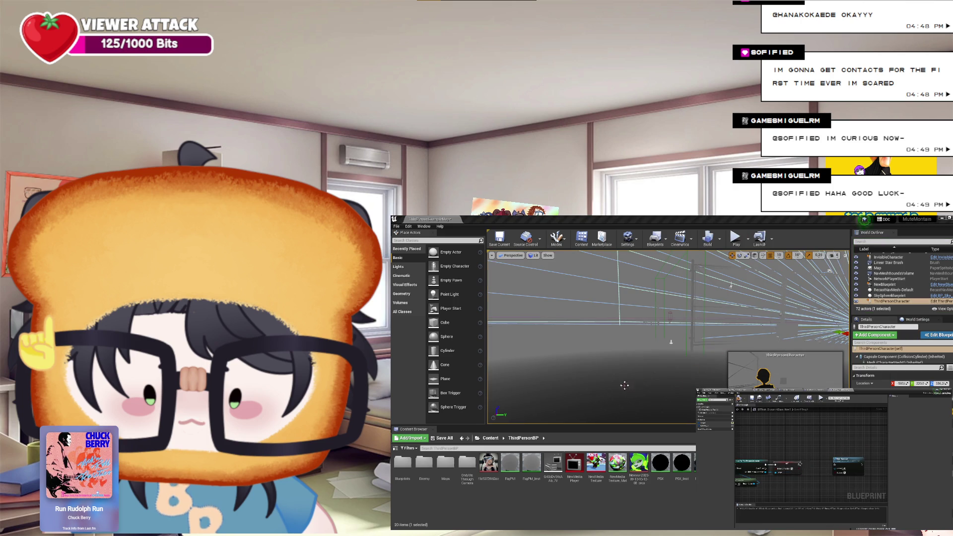
pyautogui.moveTo(801, 465); pyautogui.dragTo(836, 466)
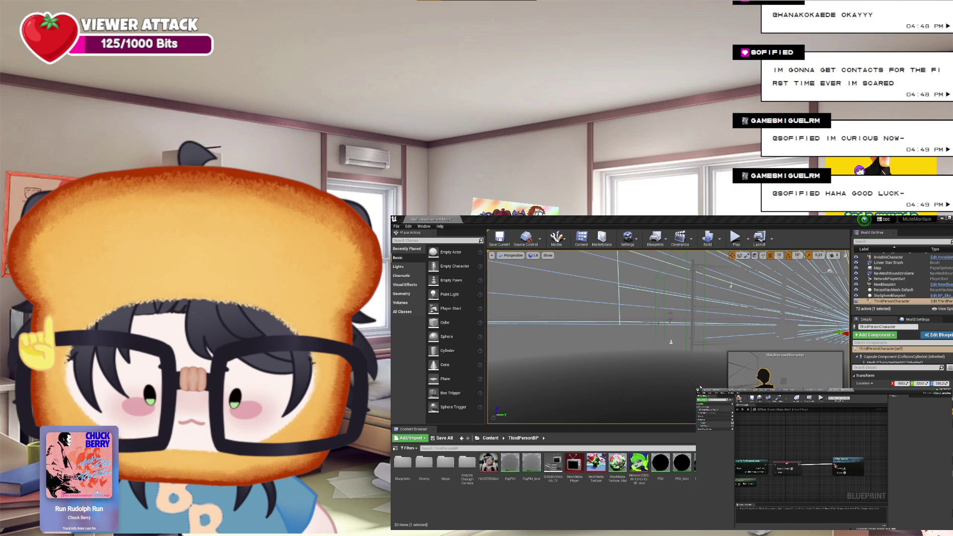
pyautogui.click(836, 466)
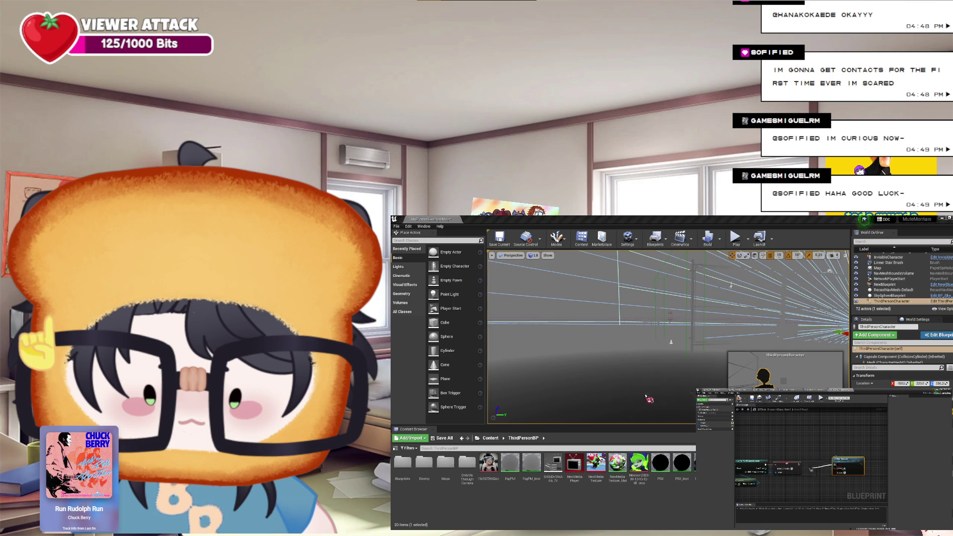
pyautogui.moveTo(844, 466); pyautogui.dragTo(829, 466)
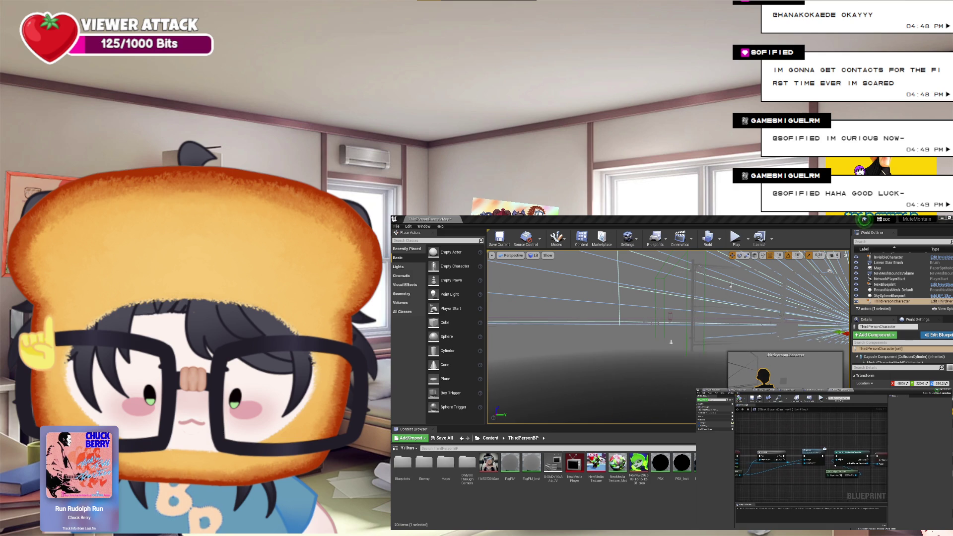
# Zoom and pan the graph to bring the nodes further down into view
pyautogui.scroll(-2, 849, 475)
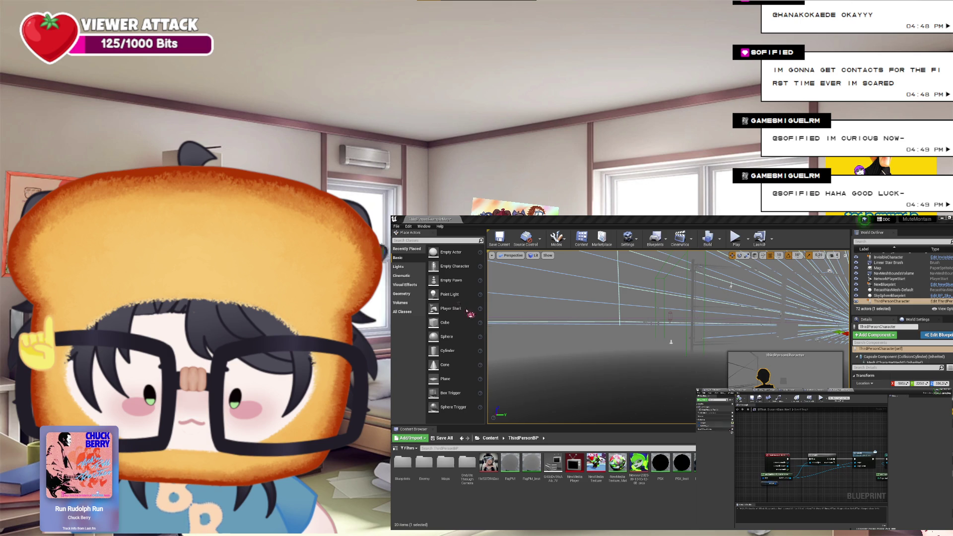
pyautogui.moveTo(782, 475); pyautogui.dragTo(769, 462)
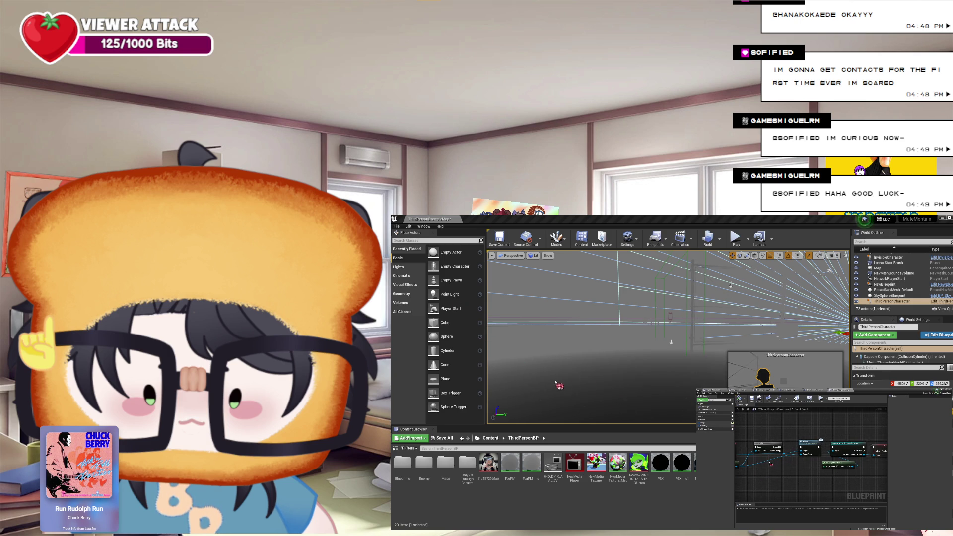
pyautogui.scroll(-2, 808, 472)
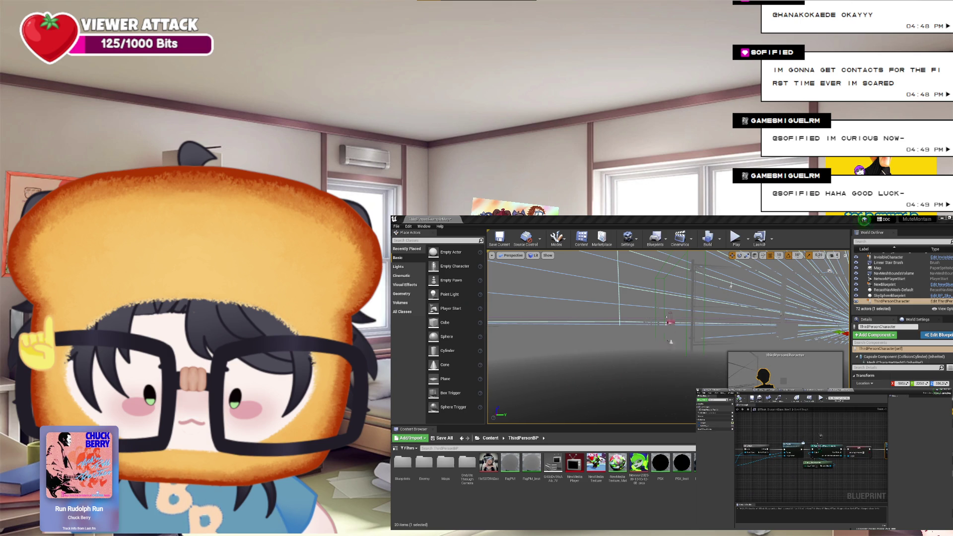
pyautogui.scroll(-1, 795, 454)
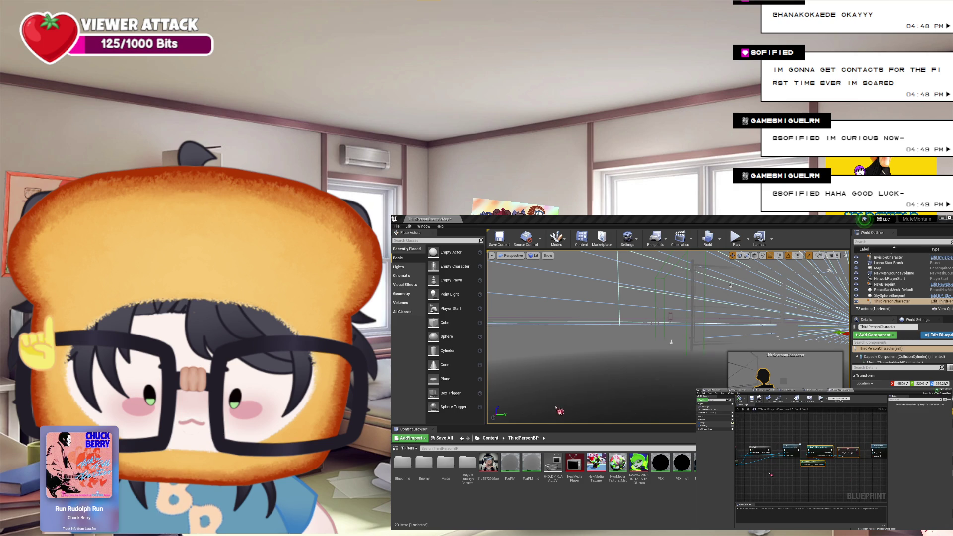
pyautogui.moveTo(771, 475); pyautogui.dragTo(793, 482)
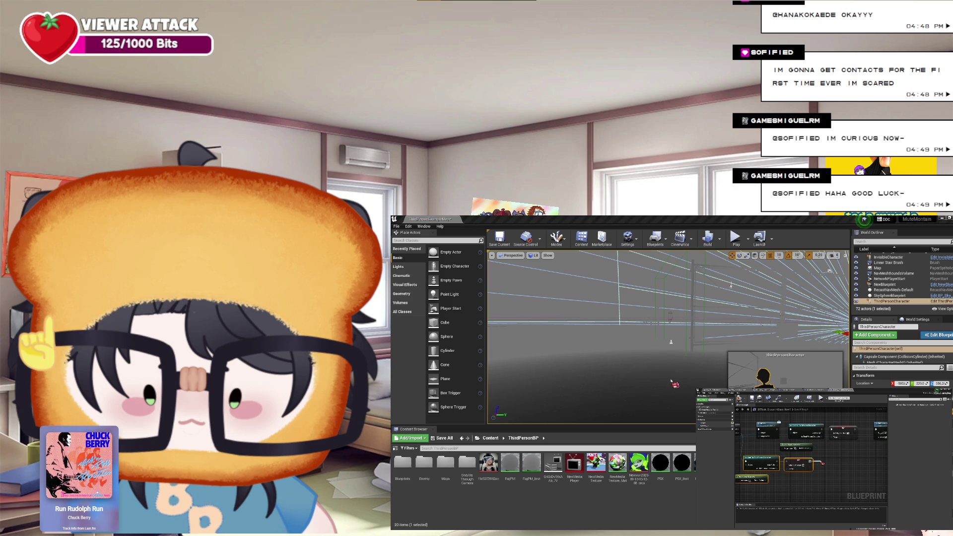
# Add a node on the wire, then play-test the game to check the timer and green health/stamina bars
pyautogui.click(825, 467)
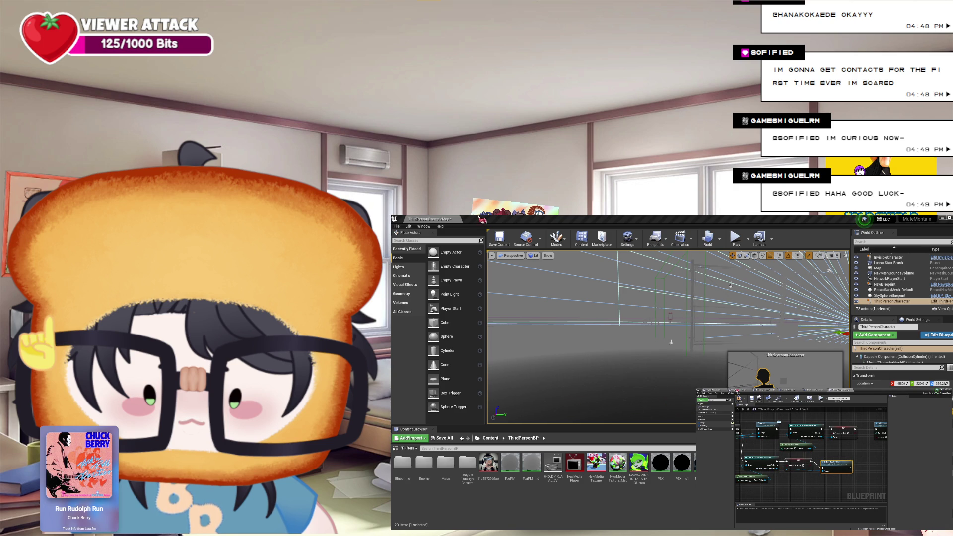
pyautogui.click(737, 244)
pyautogui.click(737, 243)
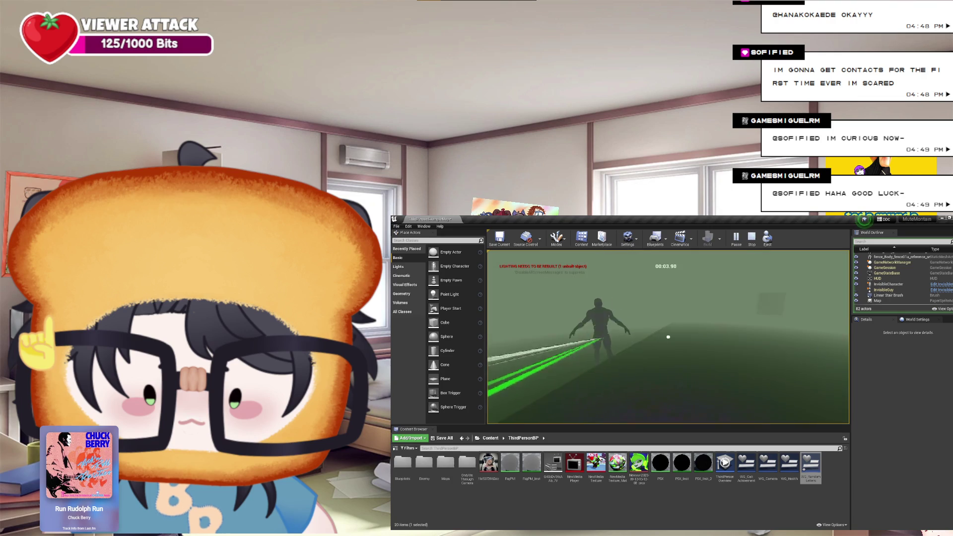
pyautogui.press('Escape')
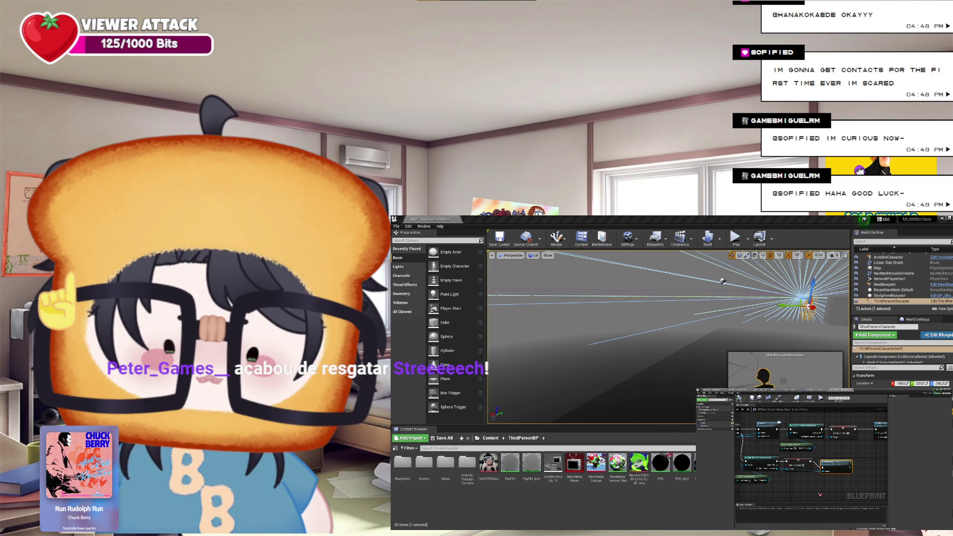
# Adjust the zoom of the character's Blueprint graph after returning to editing
pyautogui.scroll(2, 820, 495)
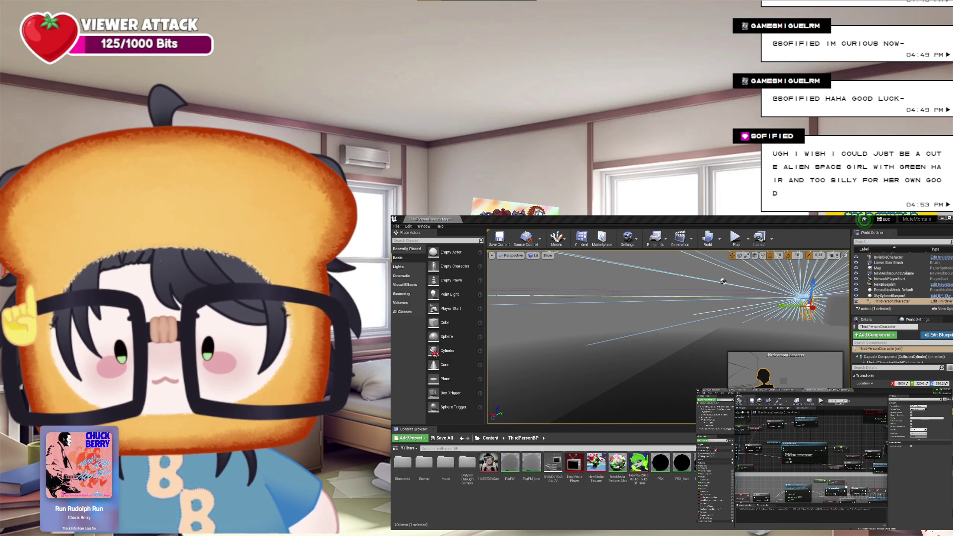
pyautogui.moveTo(433, 350); pyautogui.dragTo(410, 334)
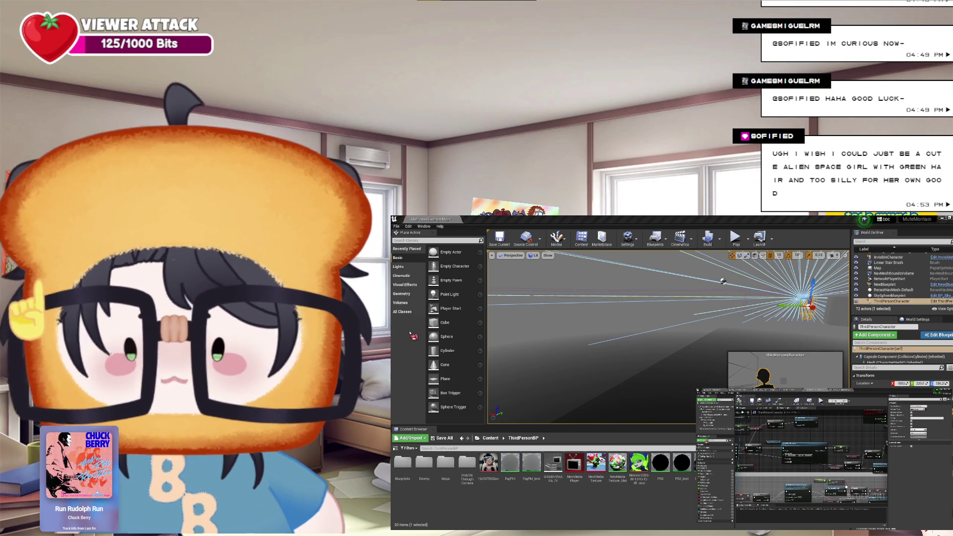
pyautogui.moveTo(410, 332)
pyautogui.mouseDown()
pyautogui.moveTo(400, 330)
pyautogui.moveTo(422, 321)
pyautogui.mouseUp()
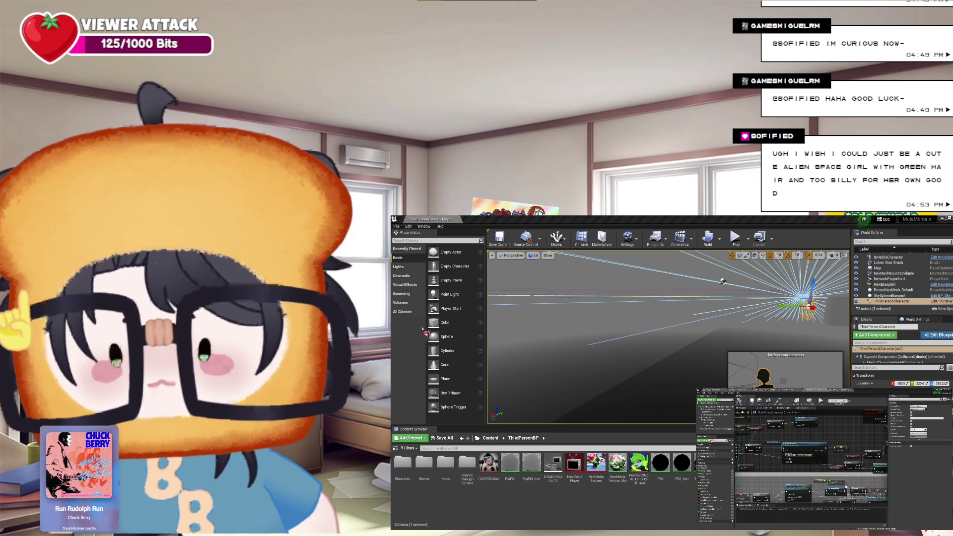
pyautogui.moveTo(423, 329); pyautogui.dragTo(507, 273)
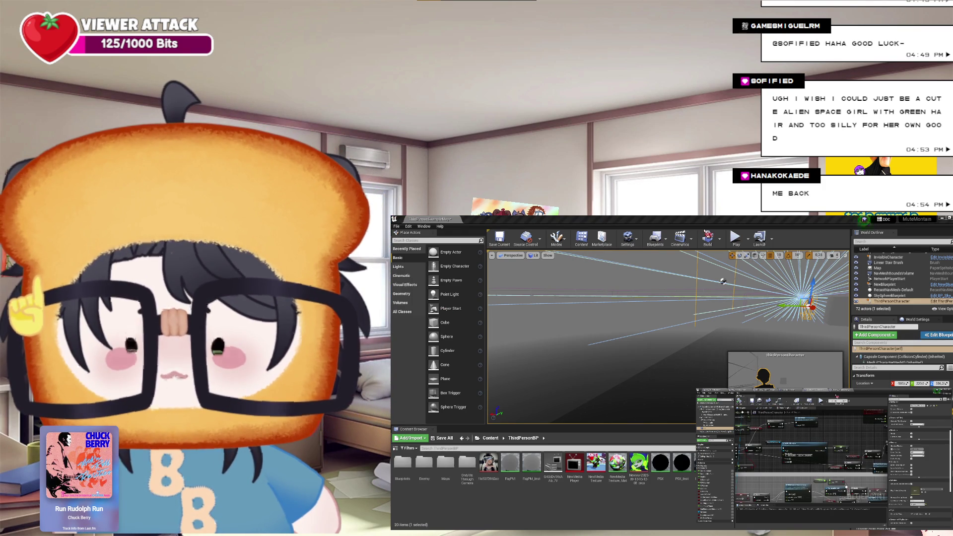
pyautogui.moveTo(439, 309); pyautogui.dragTo(707, 321)
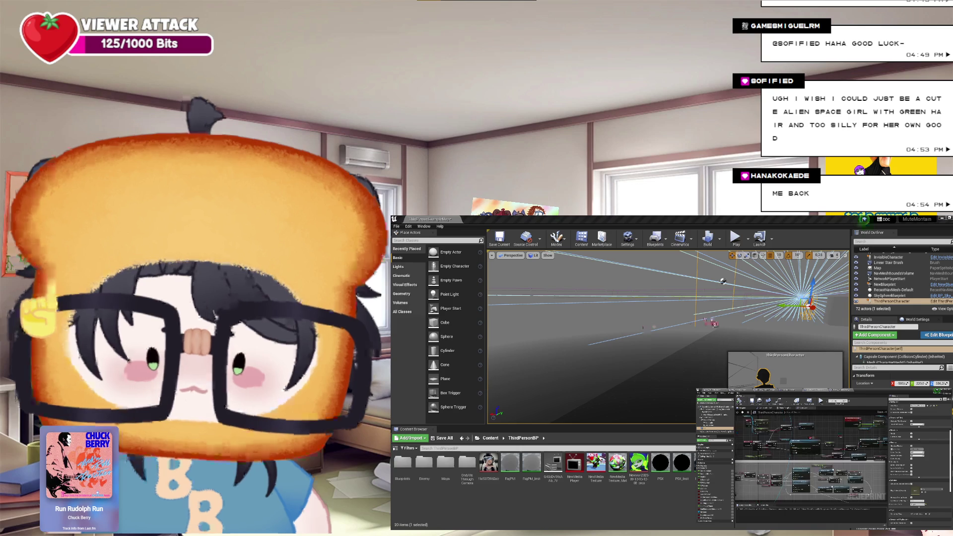
pyautogui.press('Escape')
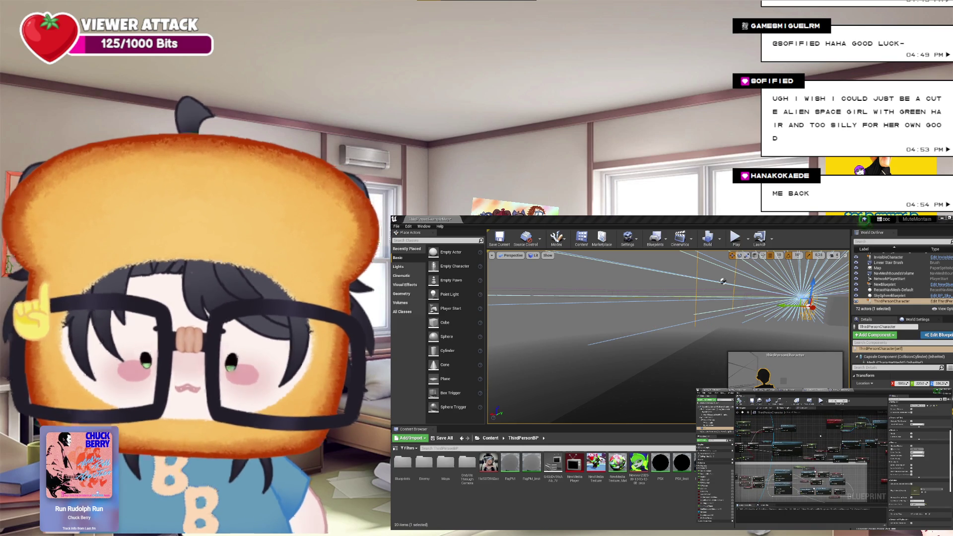
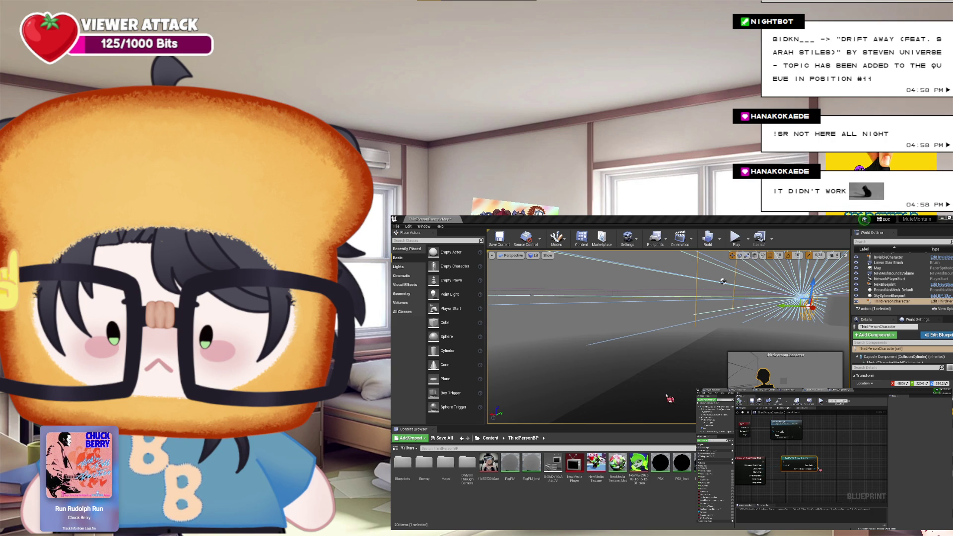
# Add a node wired to an existing node's output and move it up-right, then add a second wired node
pyautogui.click(821, 469)
pyautogui.moveTo(827, 472); pyautogui.dragTo(834, 460)
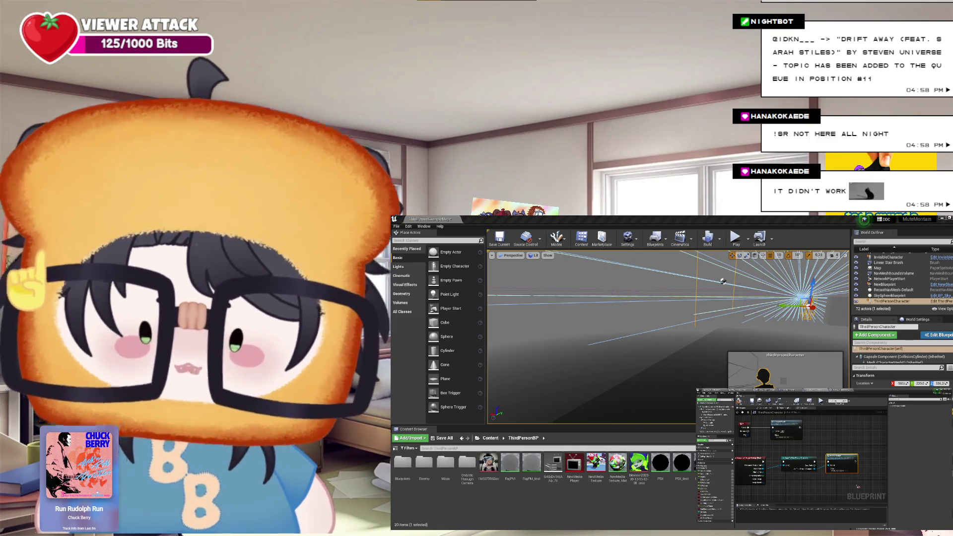
pyautogui.moveTo(851, 480); pyautogui.dragTo(823, 467)
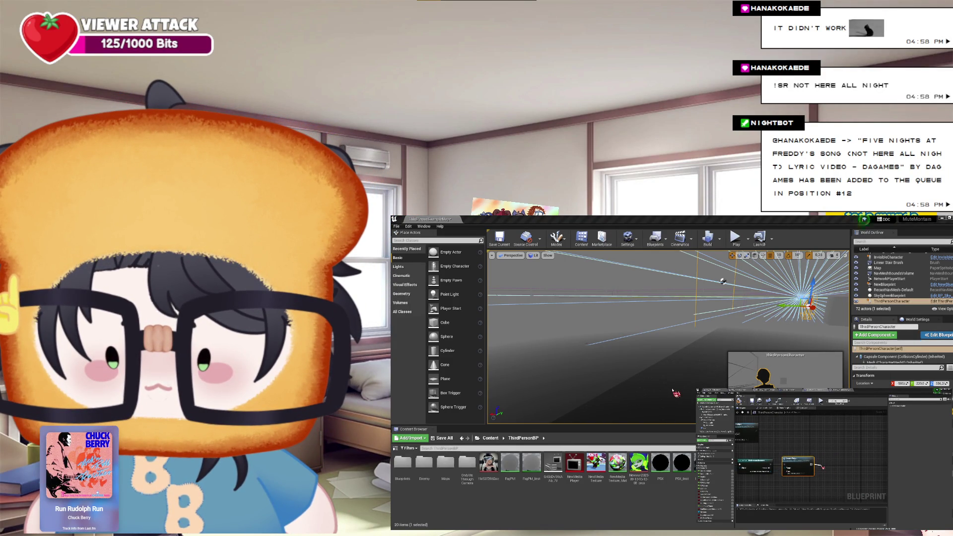
pyautogui.click(823, 467)
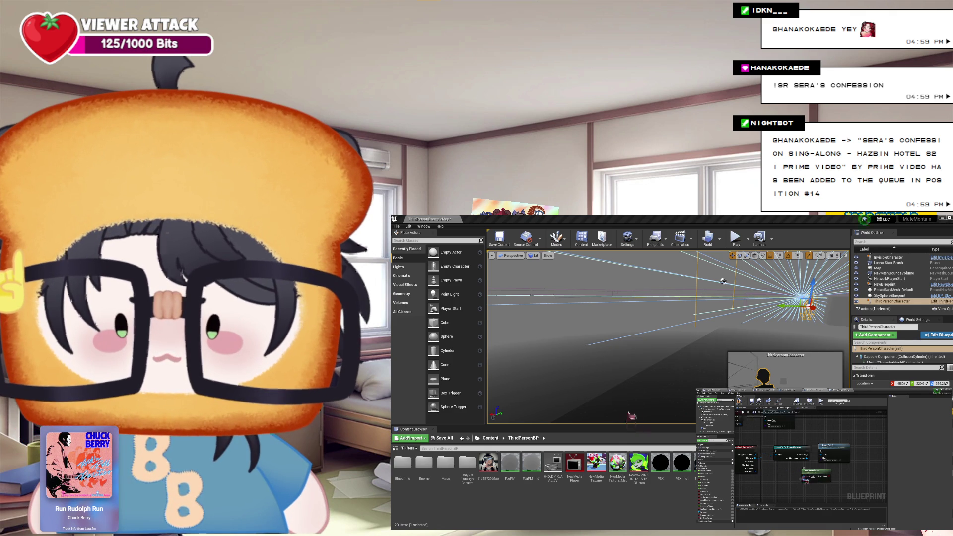
# Move the small node further right, then place a variable getter in the graph and delete it
pyautogui.moveTo(820, 474); pyautogui.dragTo(865, 468)
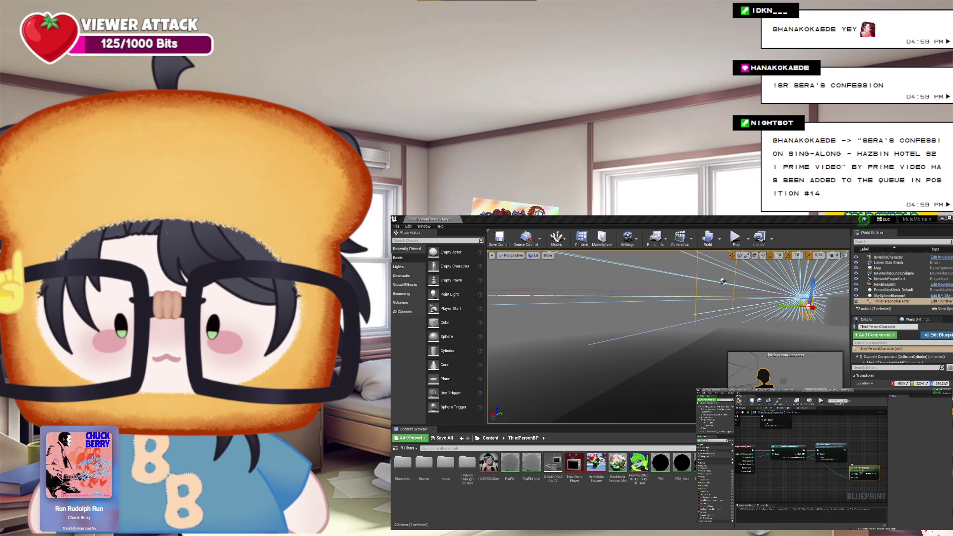
pyautogui.click(715, 428)
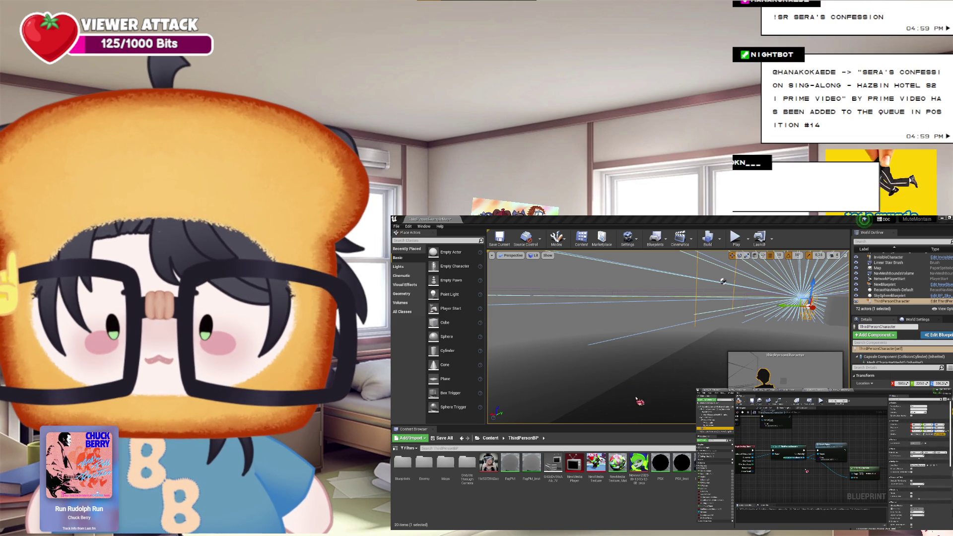
pyautogui.moveTo(715, 428); pyautogui.dragTo(813, 471)
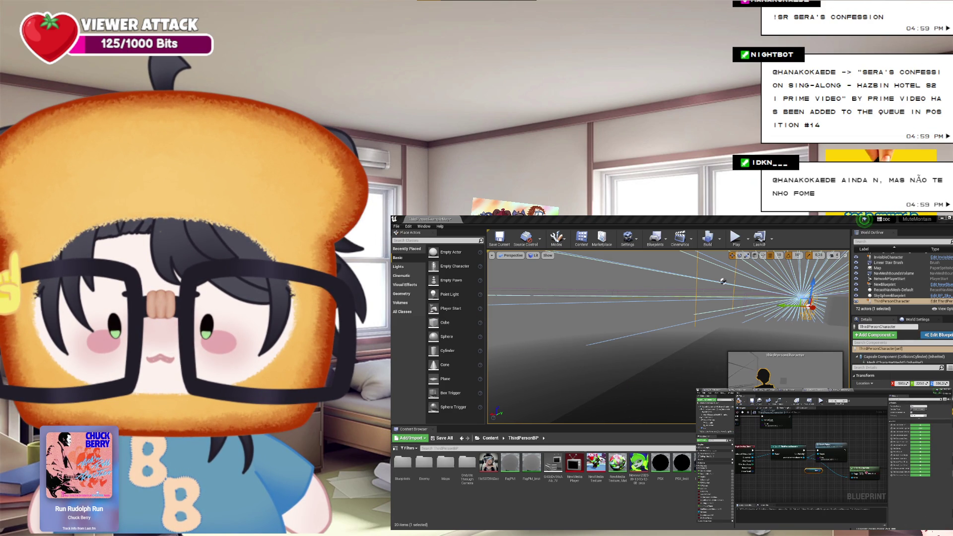
pyautogui.press('Delete')
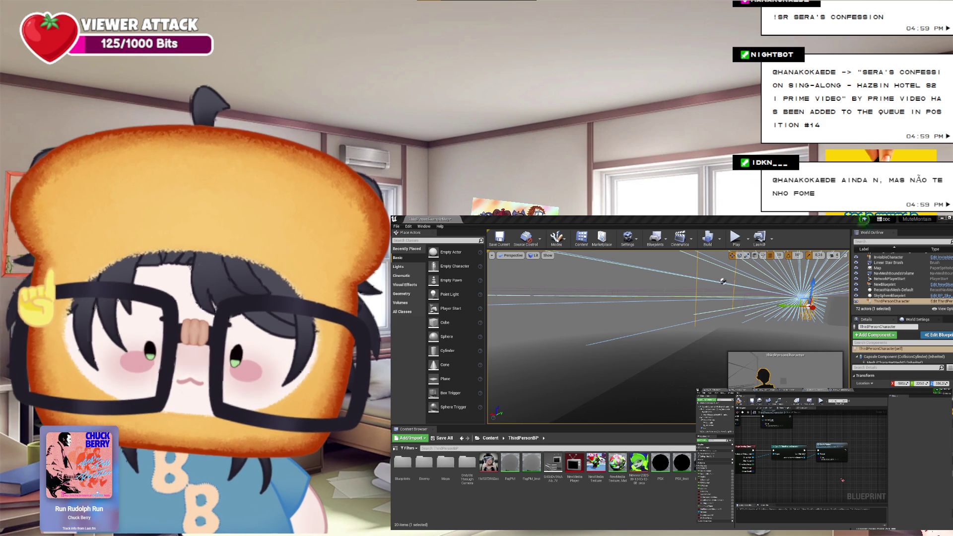
# Paste the copied getter and call node, wire the call node's pin, and delete the unwanted getter
pyautogui.hotkey('ctrl', 'v')
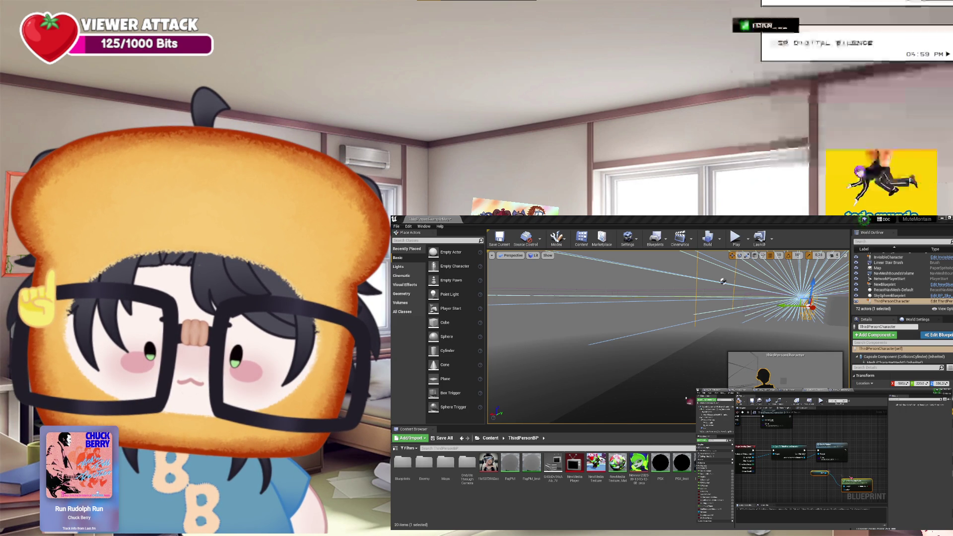
pyautogui.press('Delete')
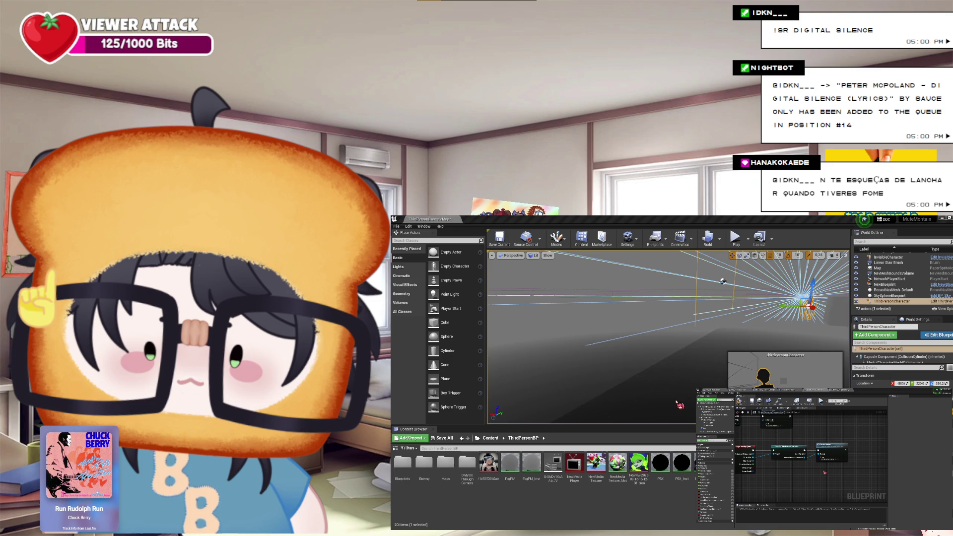
pyautogui.hotkey('ctrl', 'v')
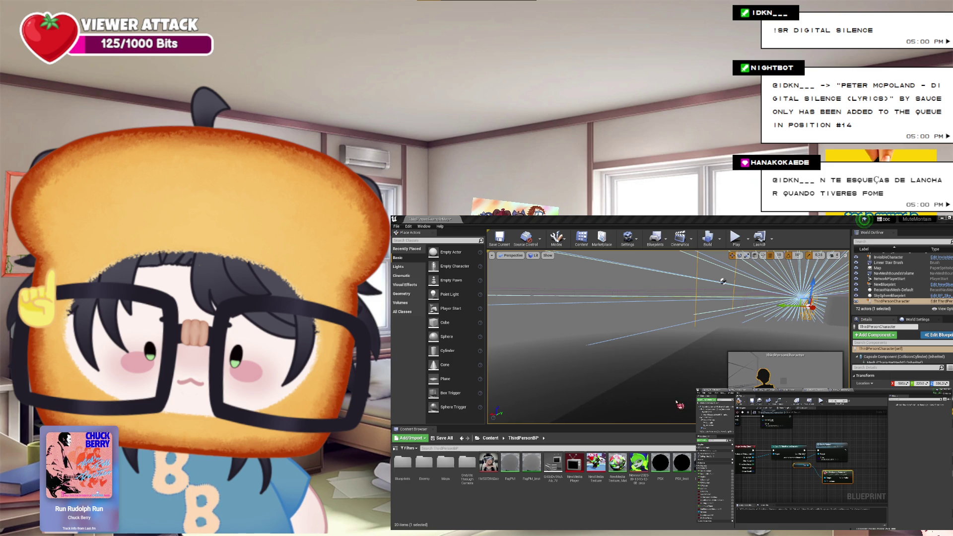
pyautogui.moveTo(823, 478)
pyautogui.mouseDown()
pyautogui.moveTo(776, 475)
pyautogui.moveTo(796, 464)
pyautogui.mouseUp()
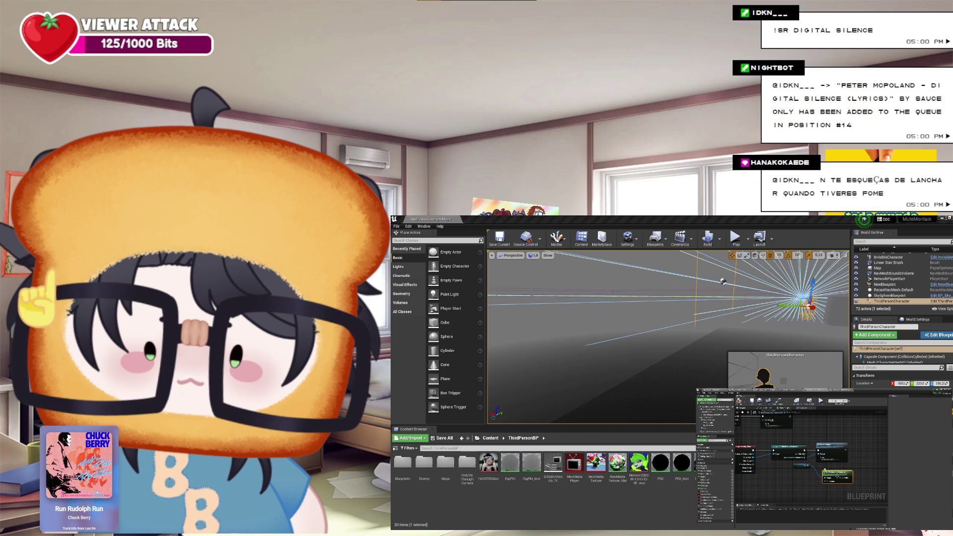
pyautogui.press('Delete')
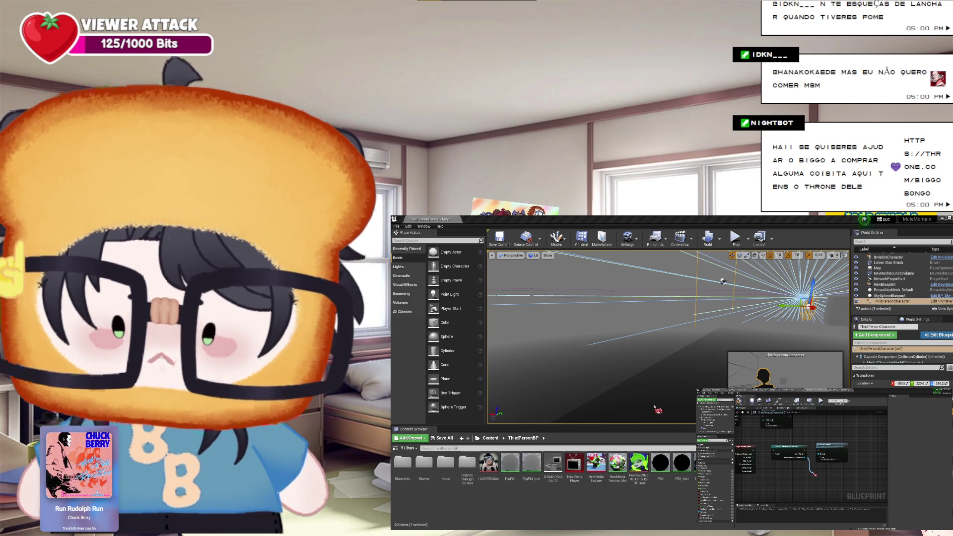
# Create a node at the end of the dragged wire and add another node wired to an existing one
pyautogui.click(815, 475)
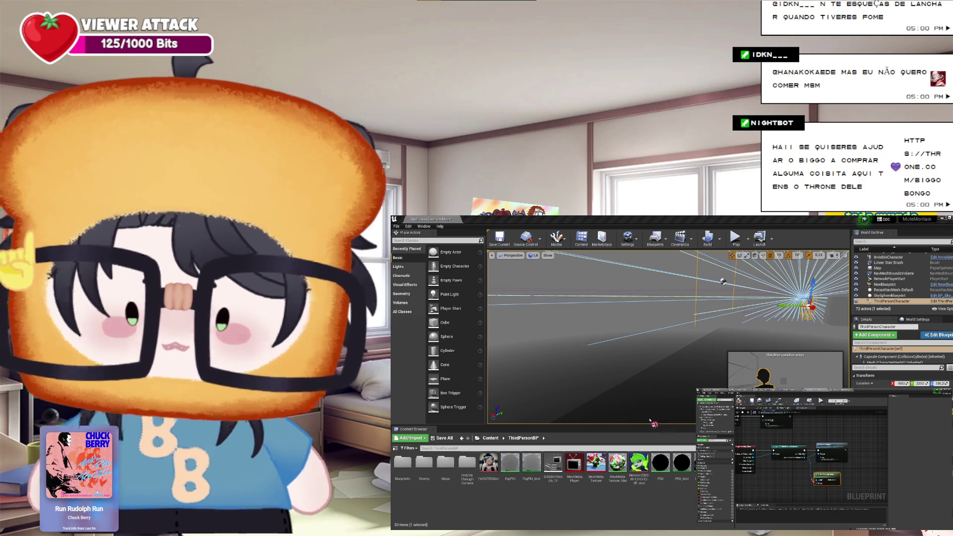
pyautogui.click(823, 486)
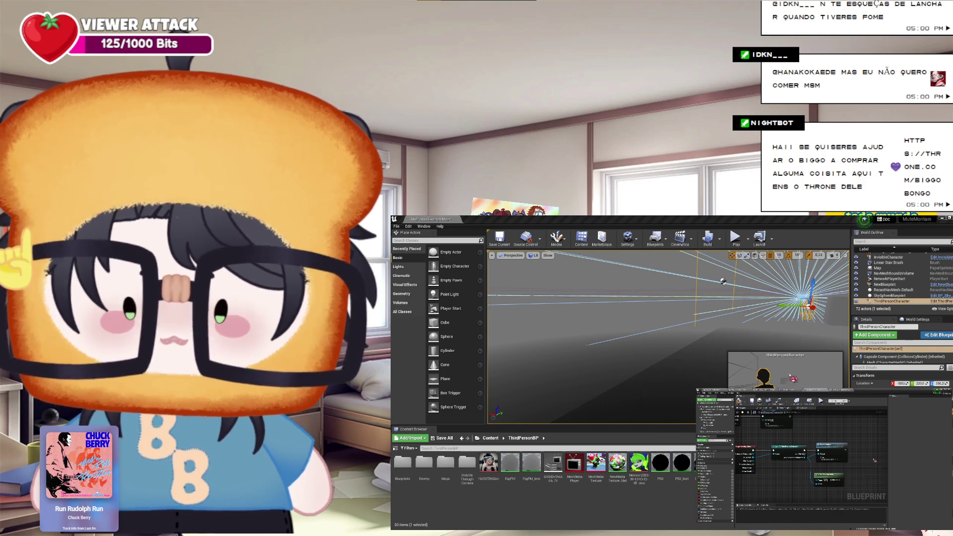
pyautogui.click(866, 449)
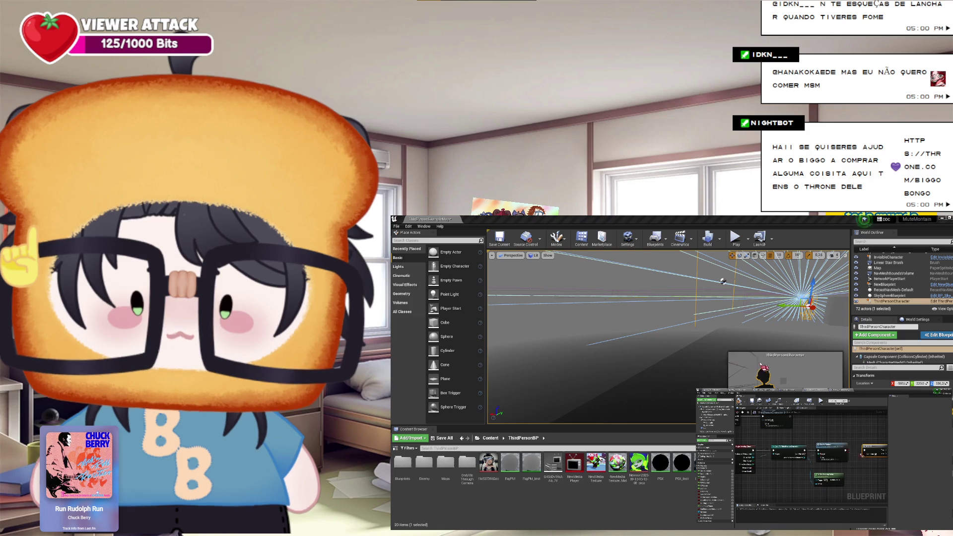
# Wire one more new node from a pin, then bring the level editor forward and start Play
pyautogui.moveTo(862, 453); pyautogui.dragTo(842, 481)
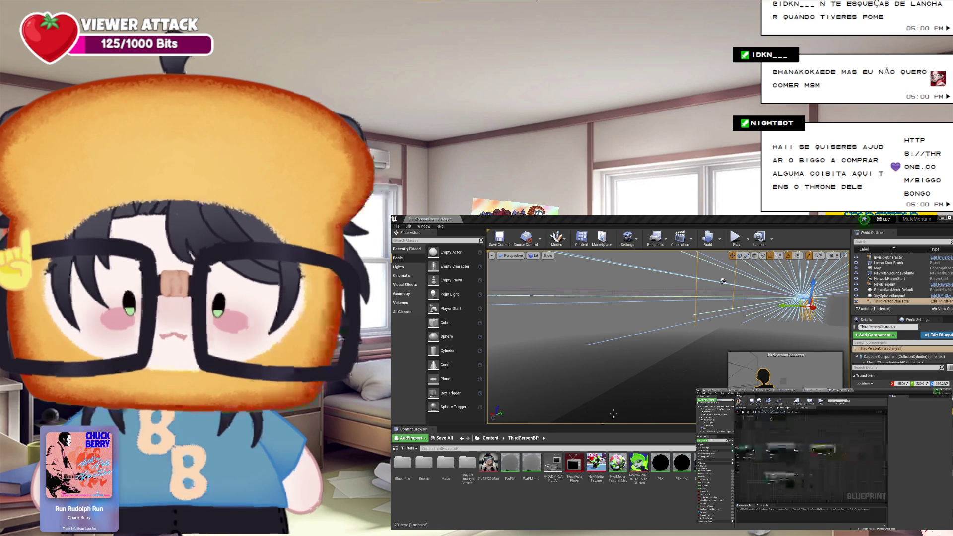
pyautogui.scroll(-1, 843, 480)
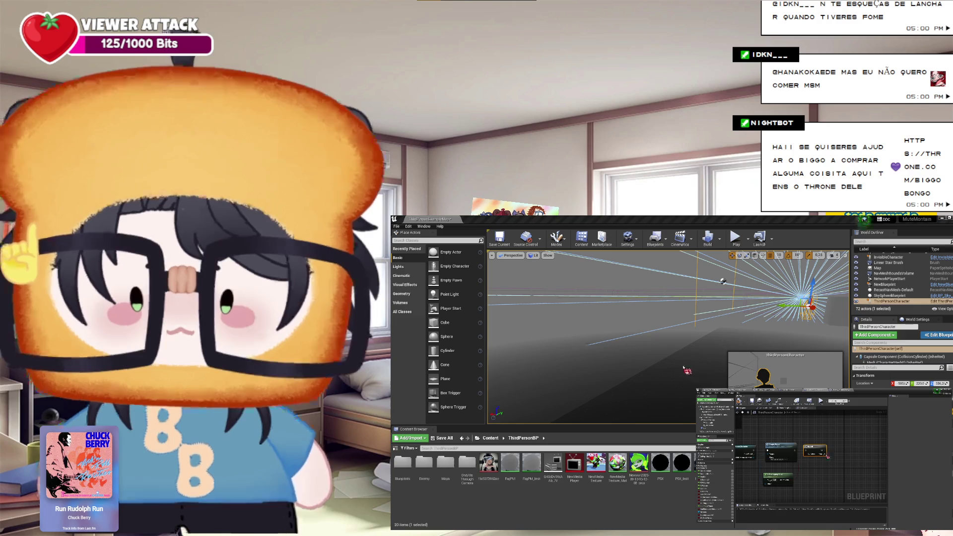
pyautogui.moveTo(838, 468)
pyautogui.mouseDown()
pyautogui.moveTo(826, 457)
pyautogui.moveTo(815, 466)
pyautogui.moveTo(839, 470)
pyautogui.mouseUp()
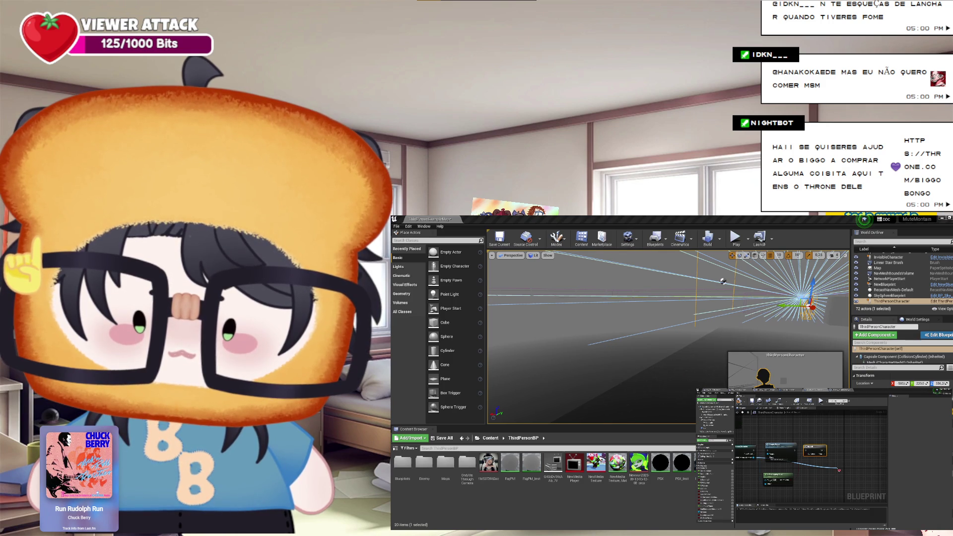
pyautogui.moveTo(839, 470); pyautogui.dragTo(837, 461)
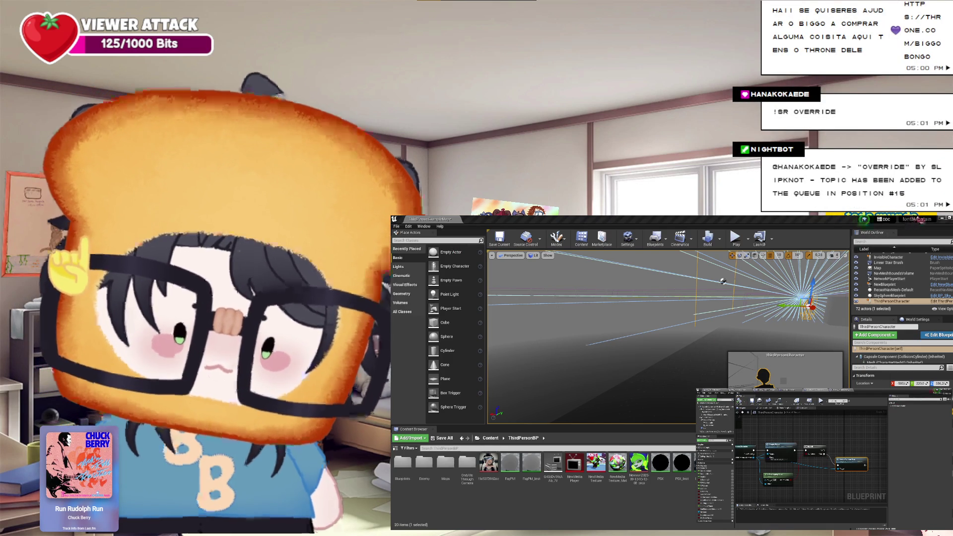
pyautogui.click(918, 220)
pyautogui.click(736, 242)
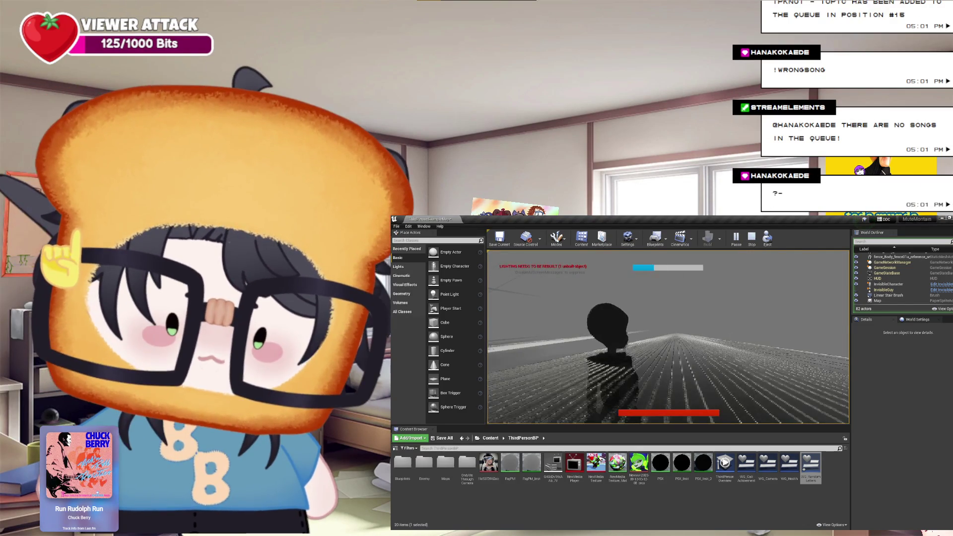
# Stop the play test with Esc, then end the restarted play session the same way
pyautogui.press('Escape')
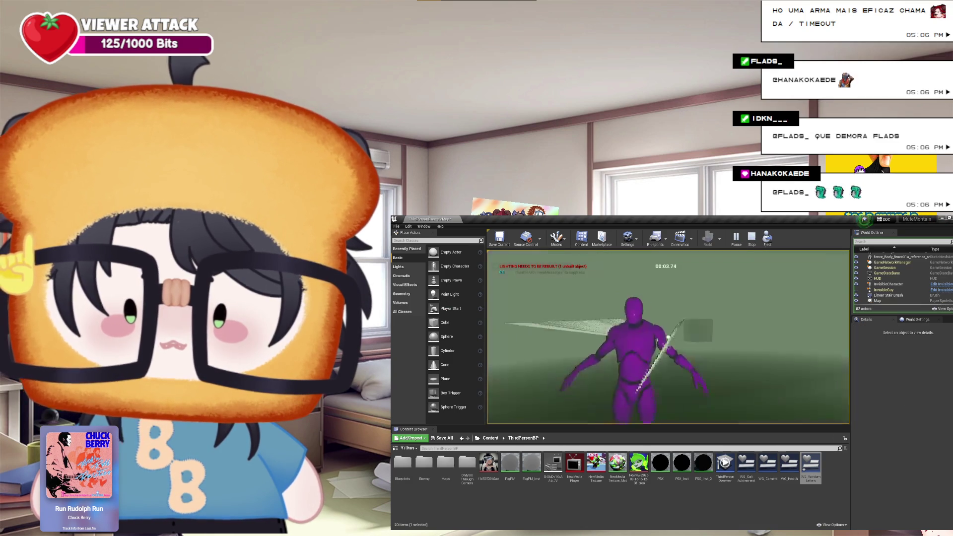
pyautogui.press('Escape')
# Run another Play-in-Editor test of the level and end it with Esc
pyautogui.click(745, 244)
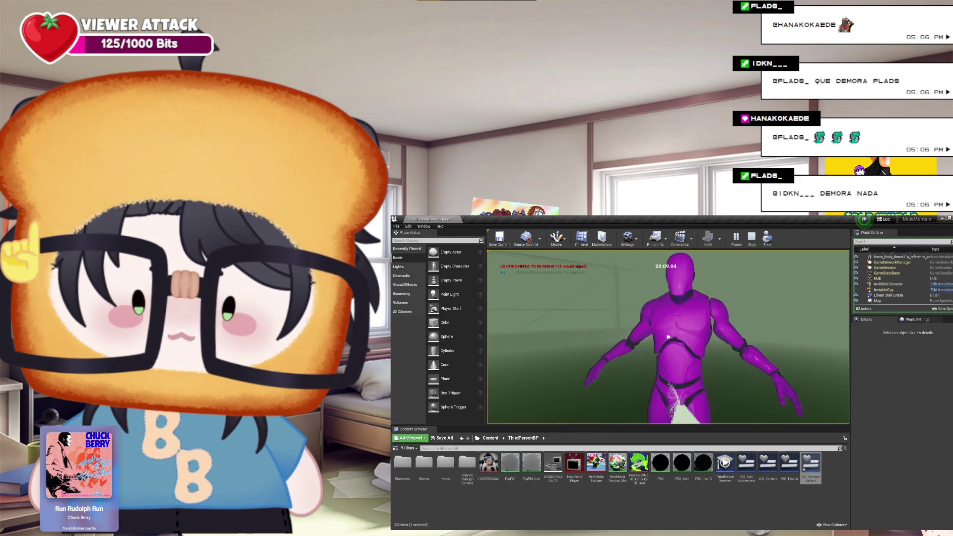
pyautogui.press('Escape')
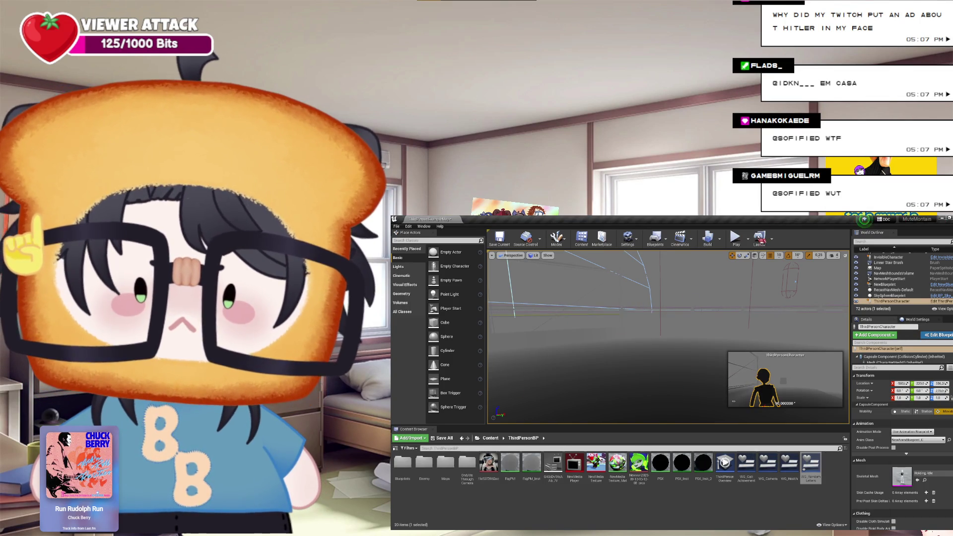
# Play-test the level once more, stop it, and scroll the Blueprint event graph
pyautogui.click(737, 241)
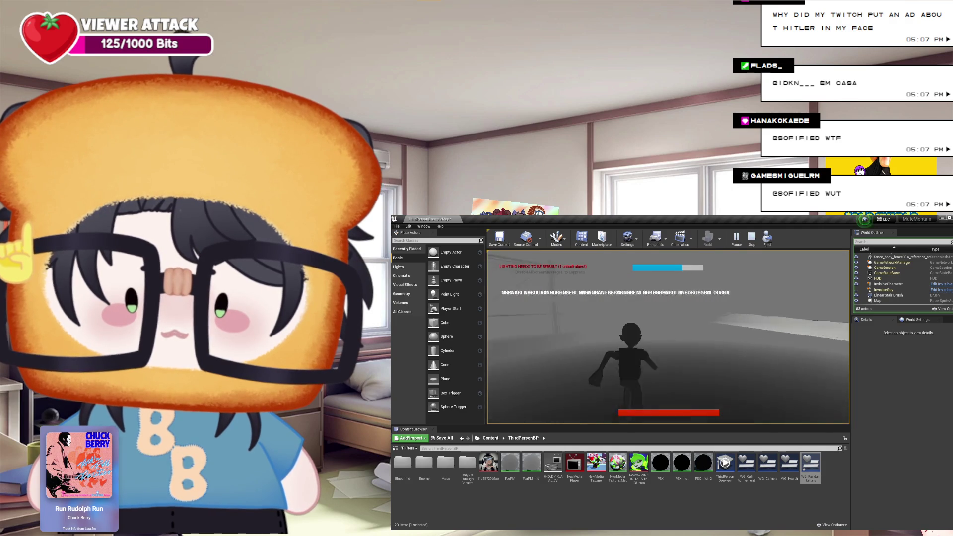
pyautogui.press('Escape')
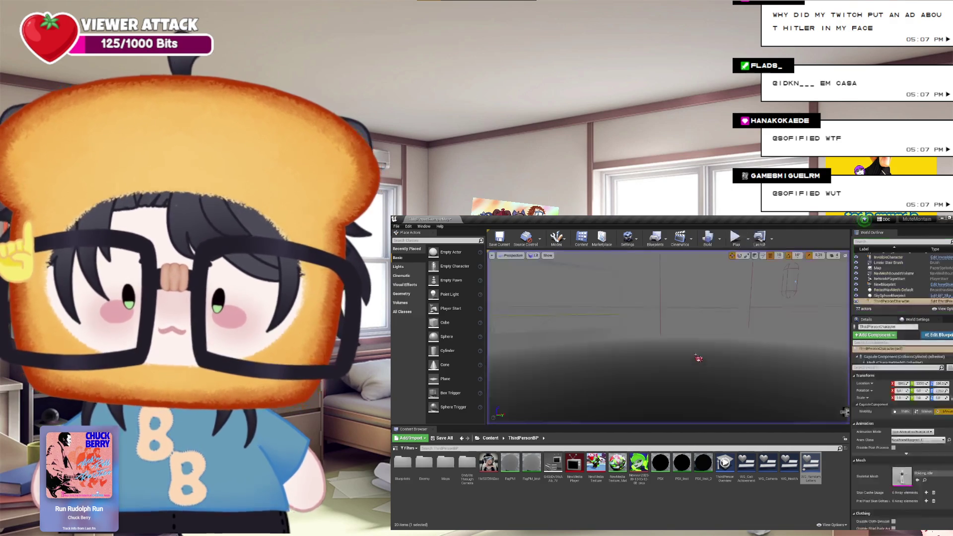
pyautogui.scroll(-2, 784, 486)
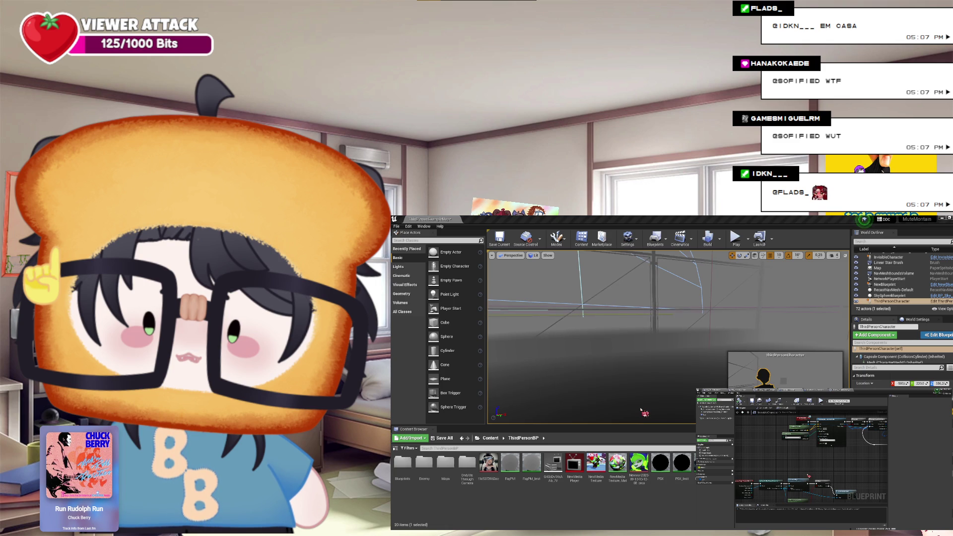
# Pan the Blueprint event graph to bring other nodes into view
pyautogui.moveTo(808, 476); pyautogui.dragTo(846, 464)
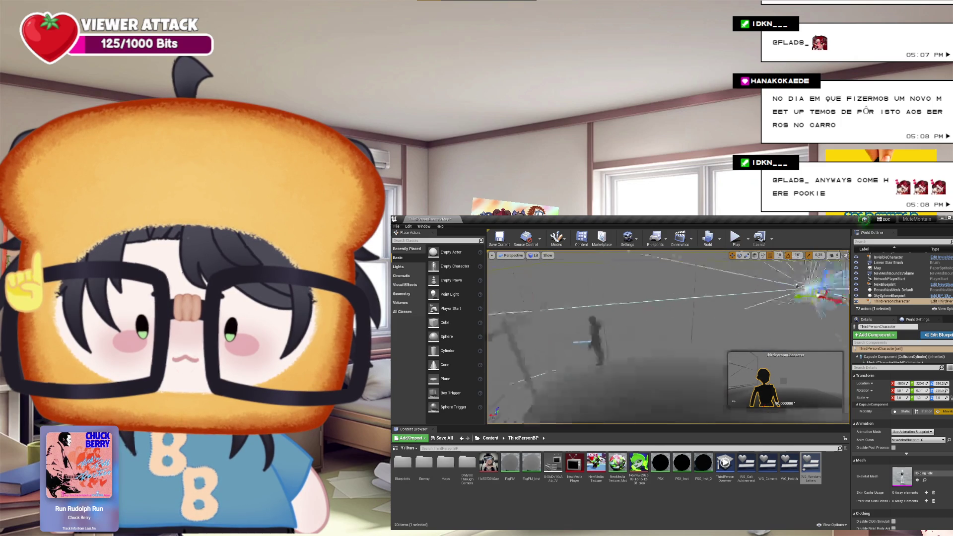
# Run and stop a short play test, then bring up the character's Event Graph
pyautogui.click(745, 245)
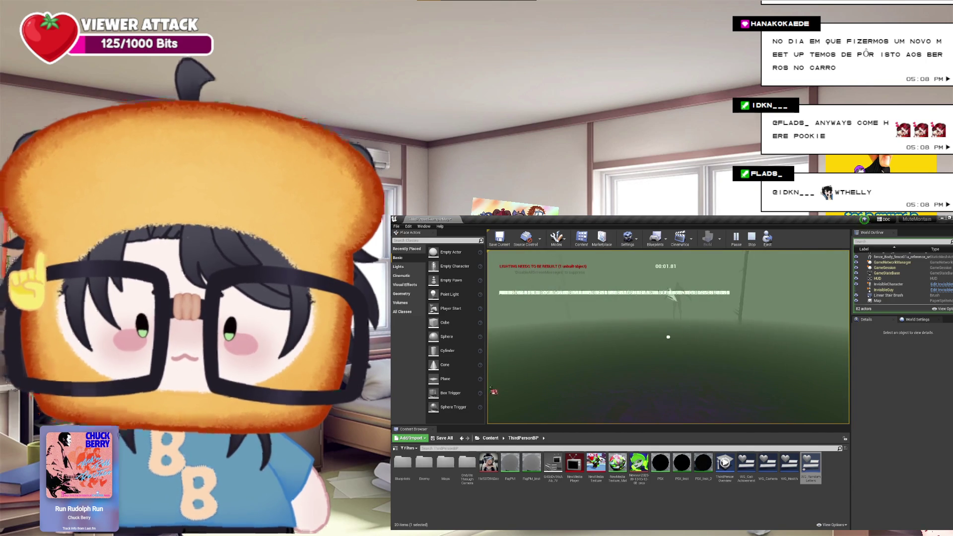
pyautogui.press('Escape')
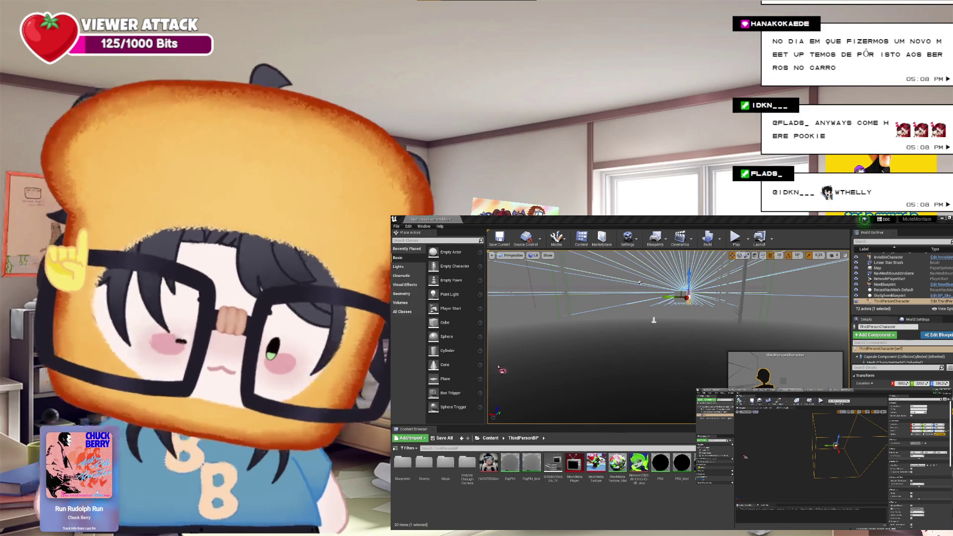
pyautogui.click(786, 411)
# Survey the event graph and move one node left and down
pyautogui.moveTo(842, 453); pyautogui.dragTo(813, 418)
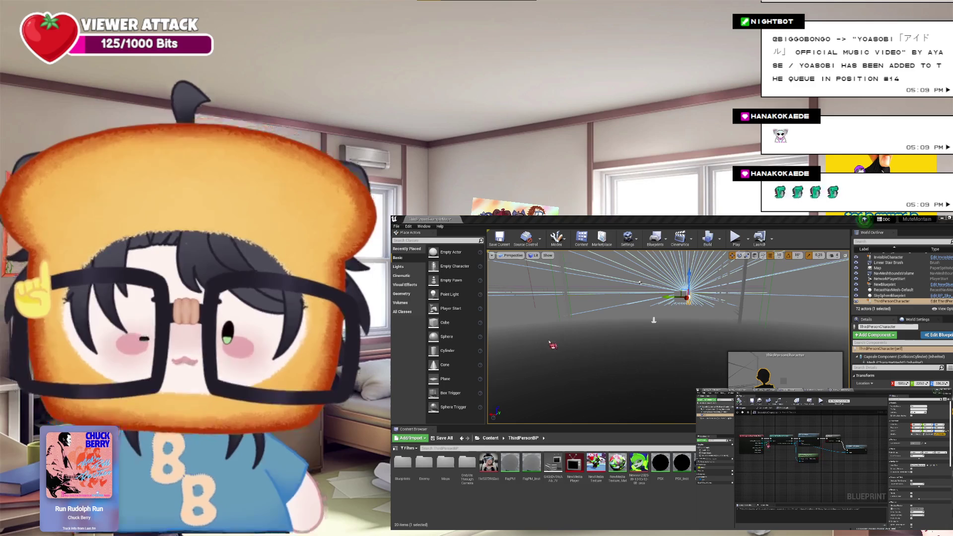
pyautogui.scroll(2, 809, 454)
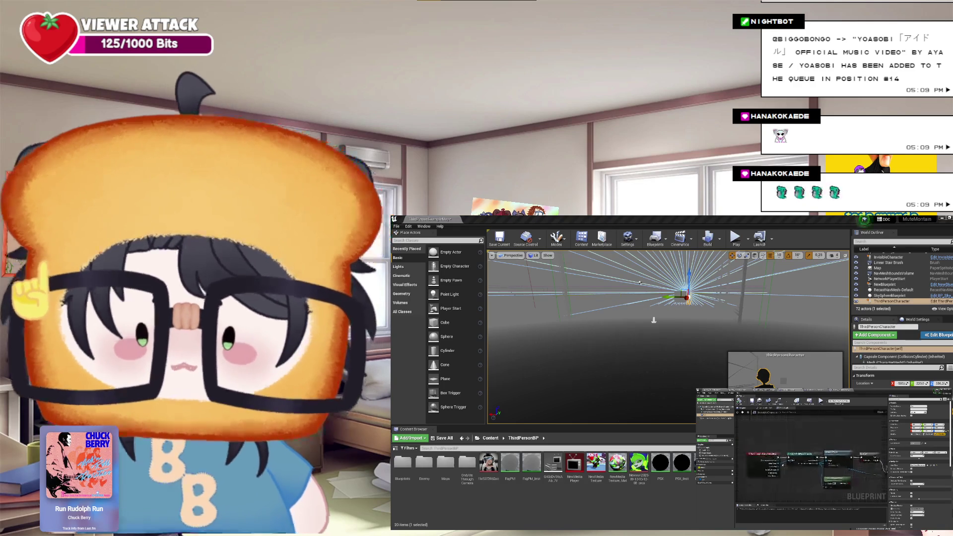
pyautogui.scroll(1, 810, 462)
pyautogui.scroll(-2, 792, 477)
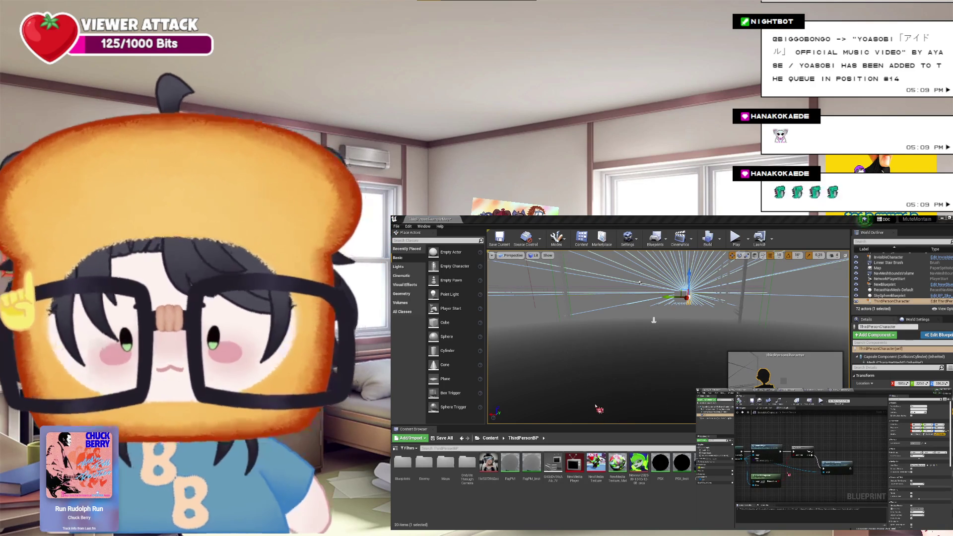
pyautogui.scroll(1, 786, 478)
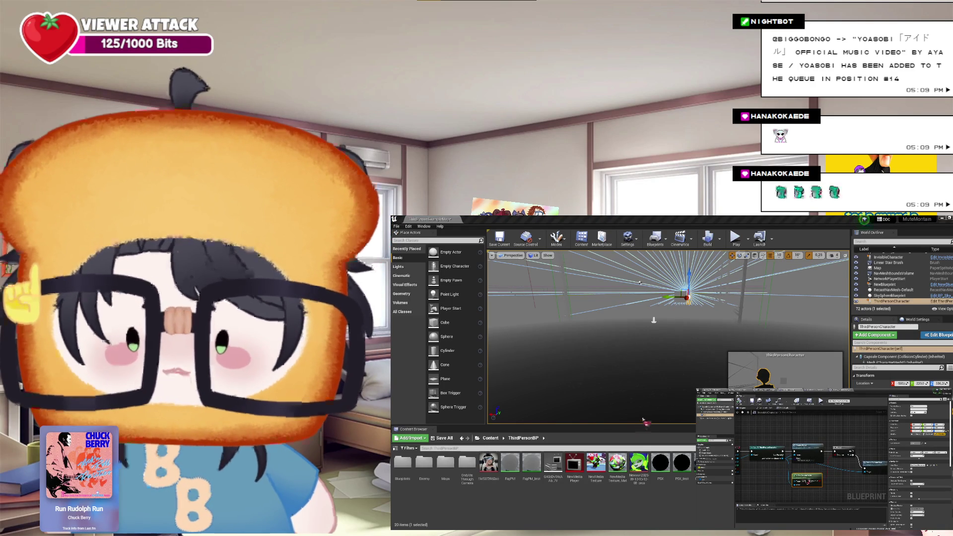
pyautogui.scroll(1, 845, 471)
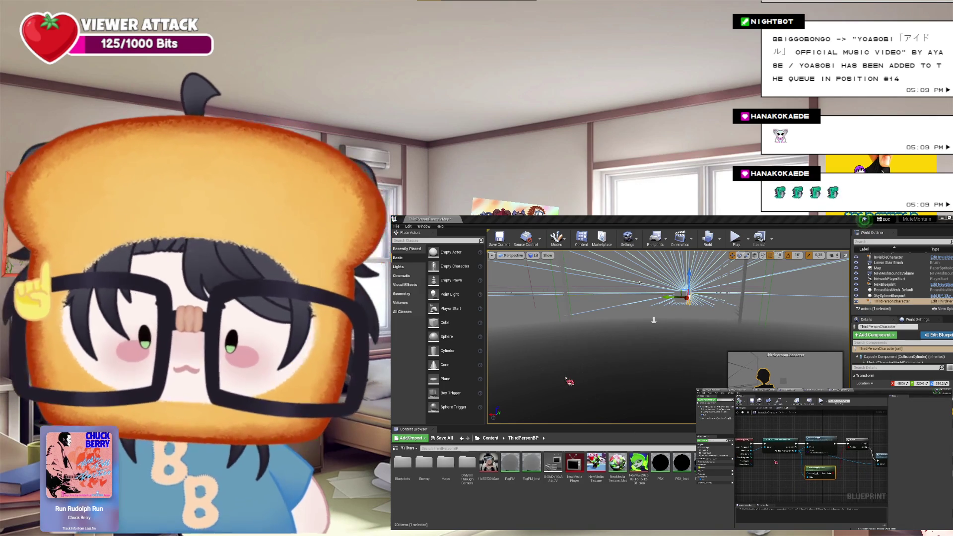
pyautogui.scroll(1, 776, 466)
pyautogui.scroll(1, 799, 468)
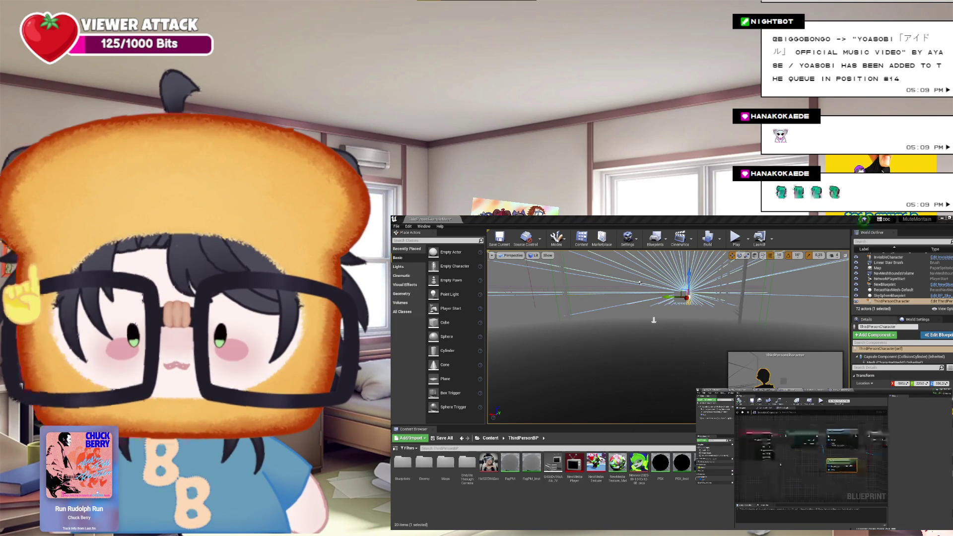
pyautogui.scroll(2, 819, 470)
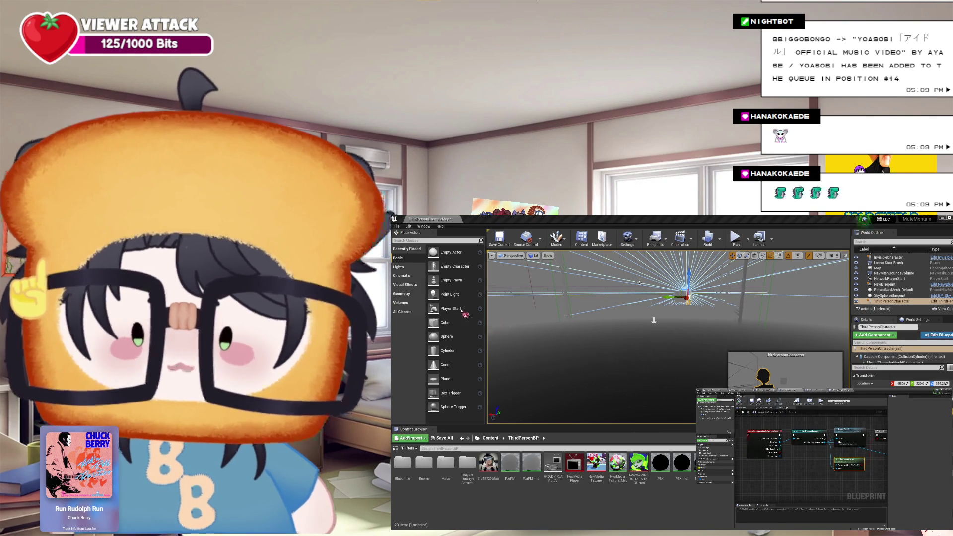
pyautogui.scroll(-1, 844, 449)
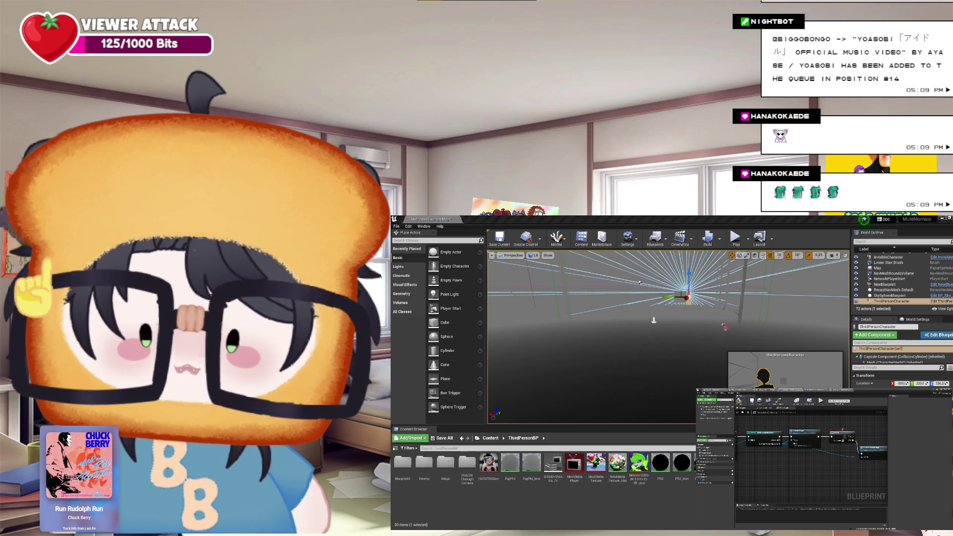
pyautogui.moveTo(864, 455); pyautogui.dragTo(807, 464)
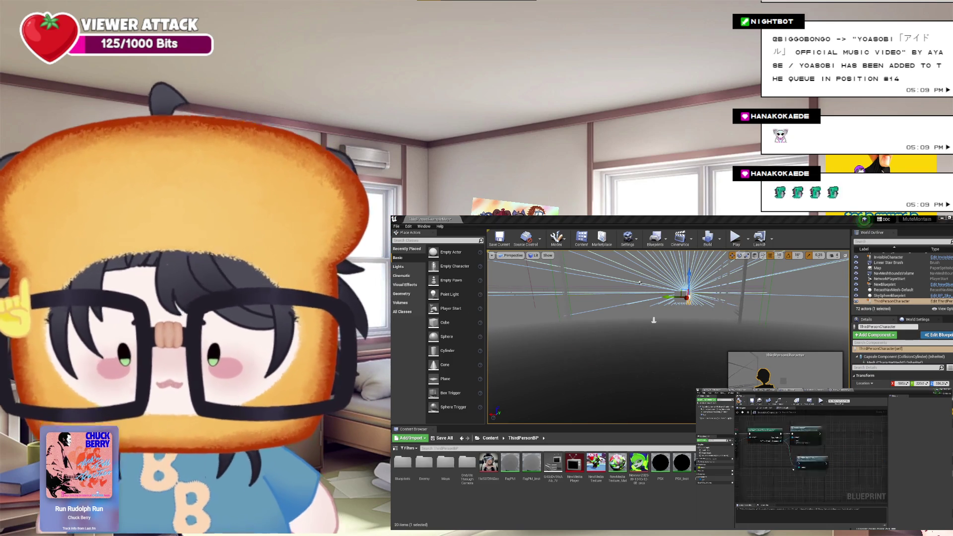
# Nudge the remaining selected nodes into tidy positions, then start a Play-in-Editor test
pyautogui.click(819, 432)
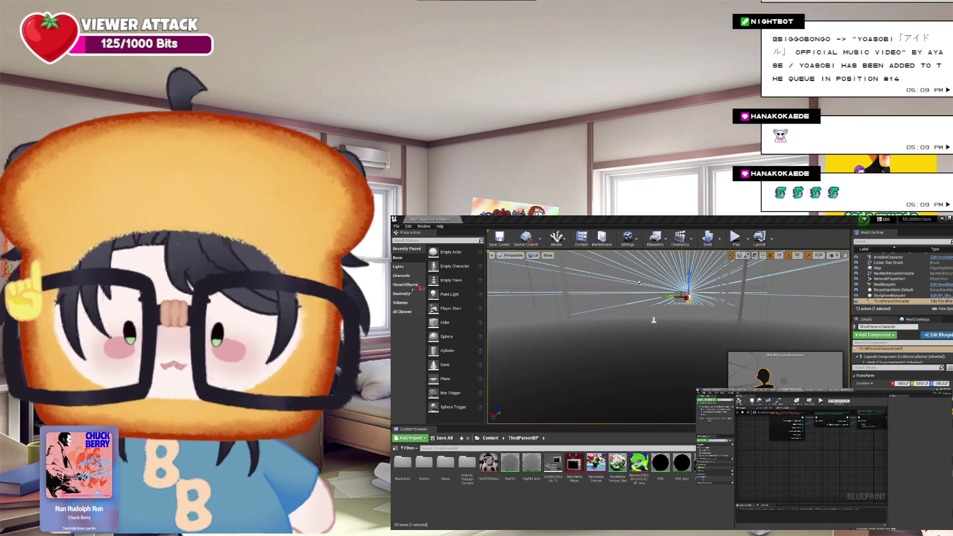
pyautogui.scroll(-10, 930, 507)
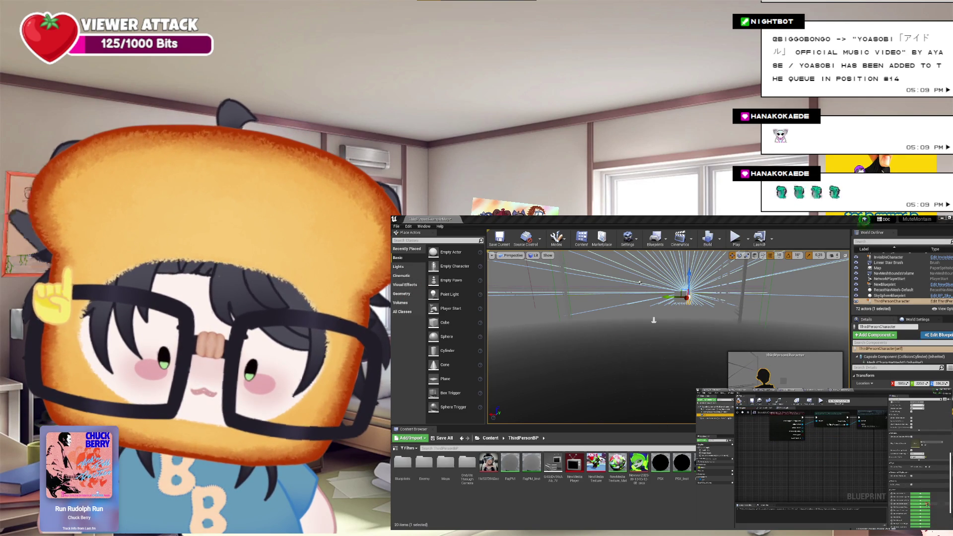
pyautogui.click(844, 447)
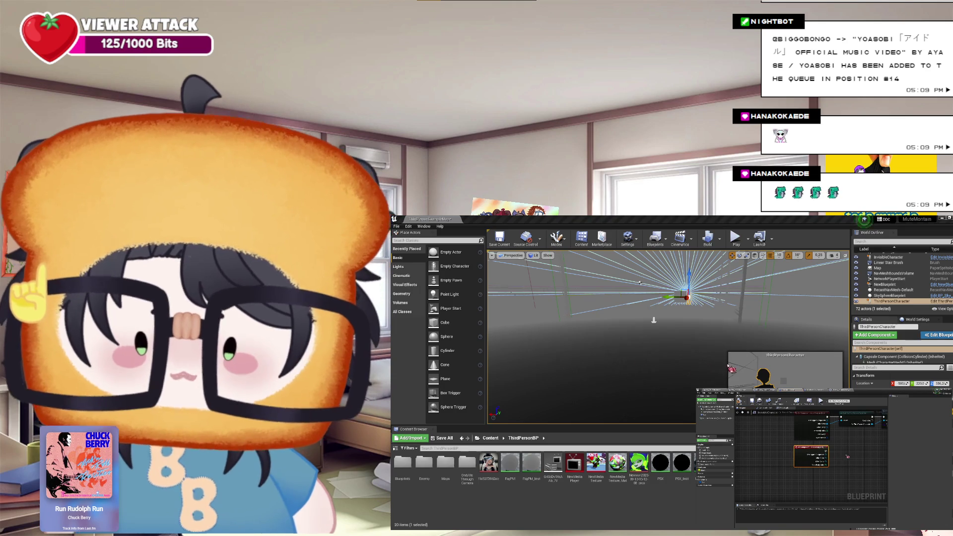
pyautogui.moveTo(853, 448); pyautogui.dragTo(855, 453)
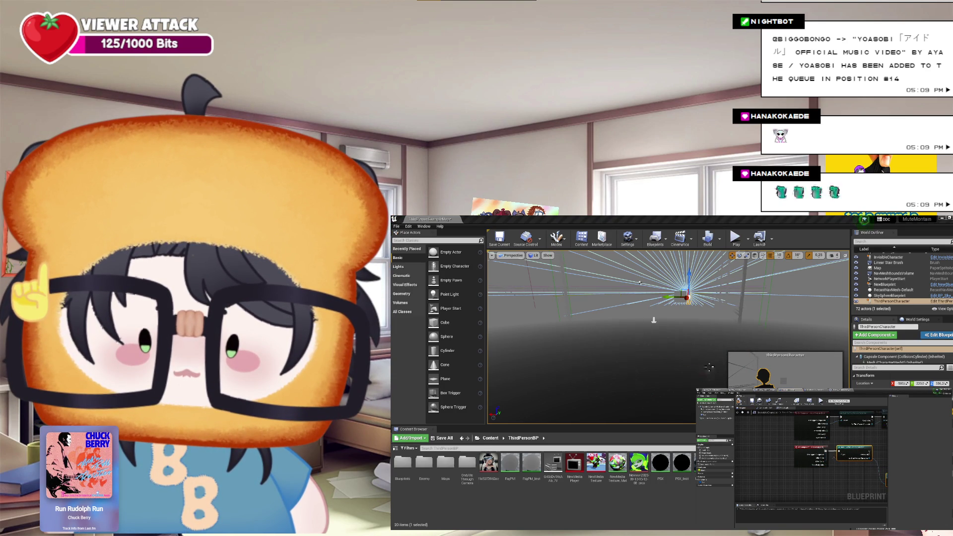
pyautogui.moveTo(834, 457); pyautogui.dragTo(798, 461)
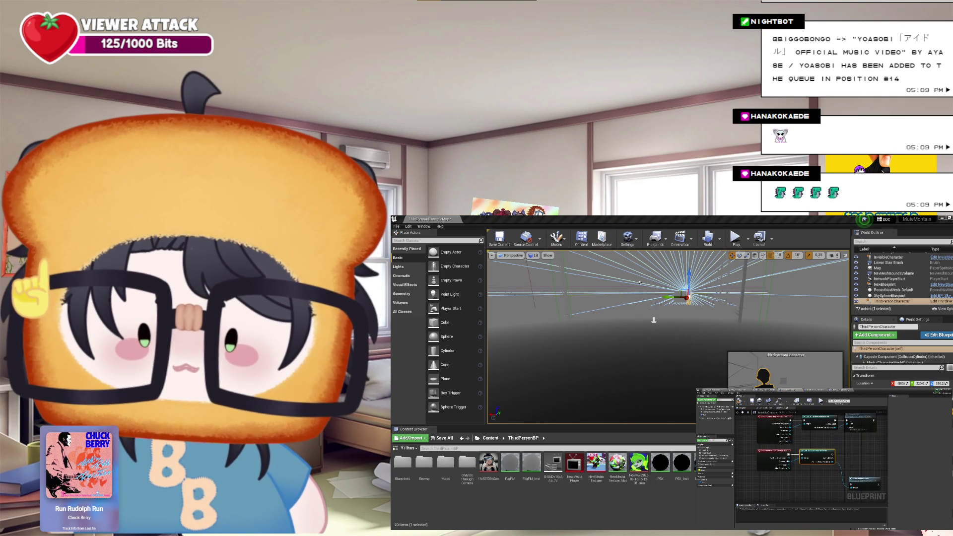
pyautogui.scroll(-3, 809, 456)
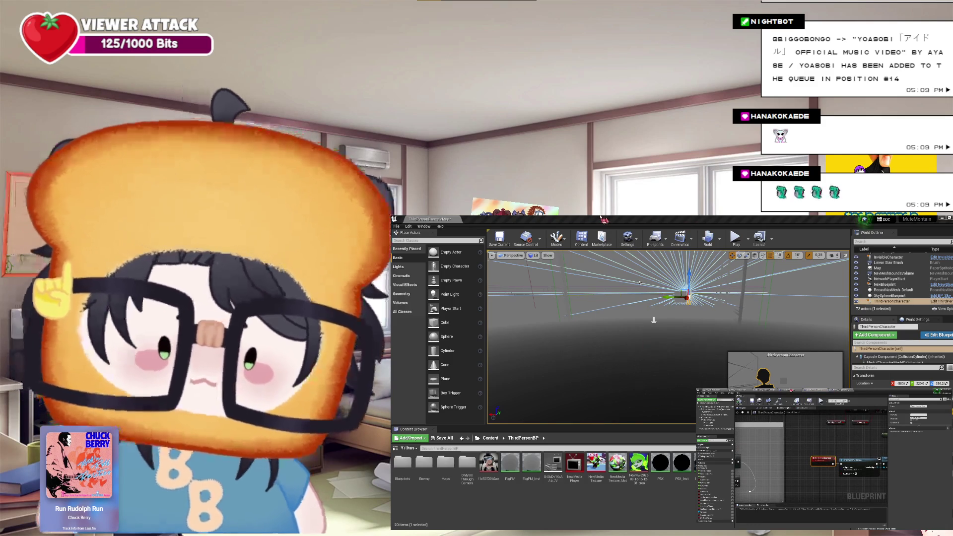
pyautogui.moveTo(865, 484); pyautogui.dragTo(862, 453)
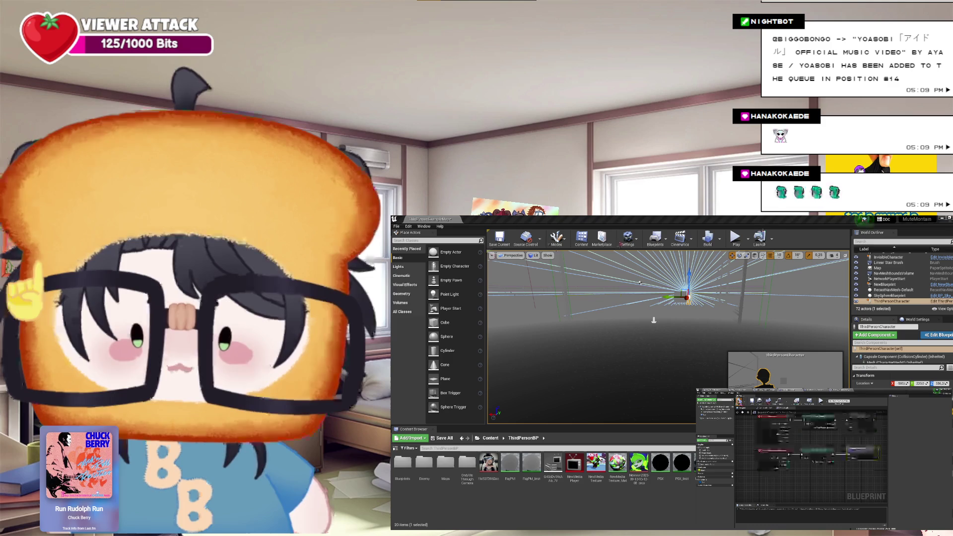
pyautogui.click(940, 390)
# Play the level, walking the character while the health and stamina bars display, then stop
pyautogui.click(735, 238)
pyautogui.press('w')
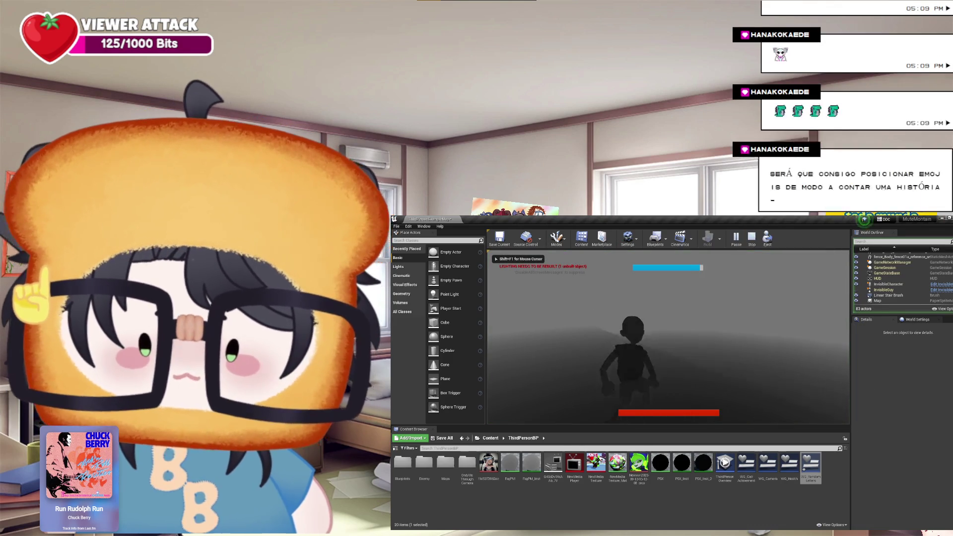
pyautogui.press('w')
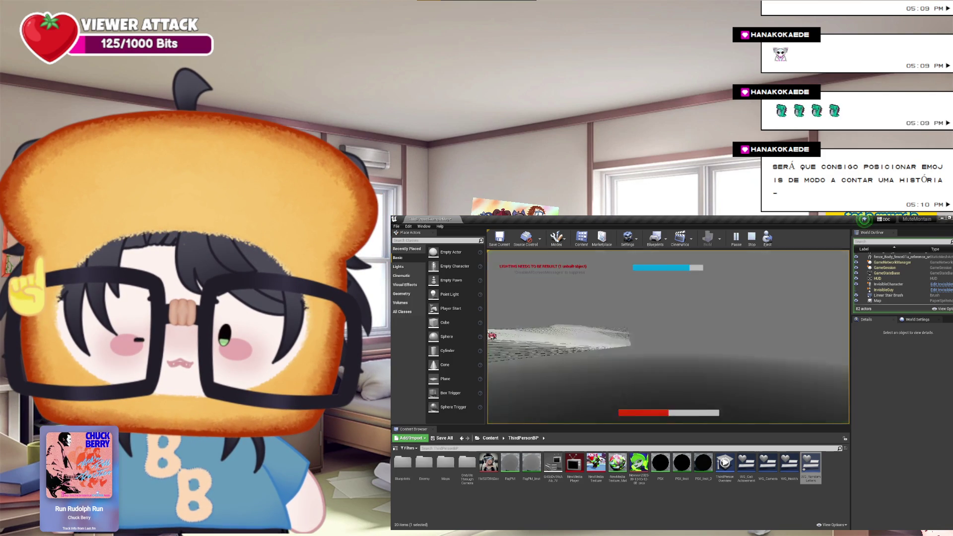
pyautogui.press('Escape')
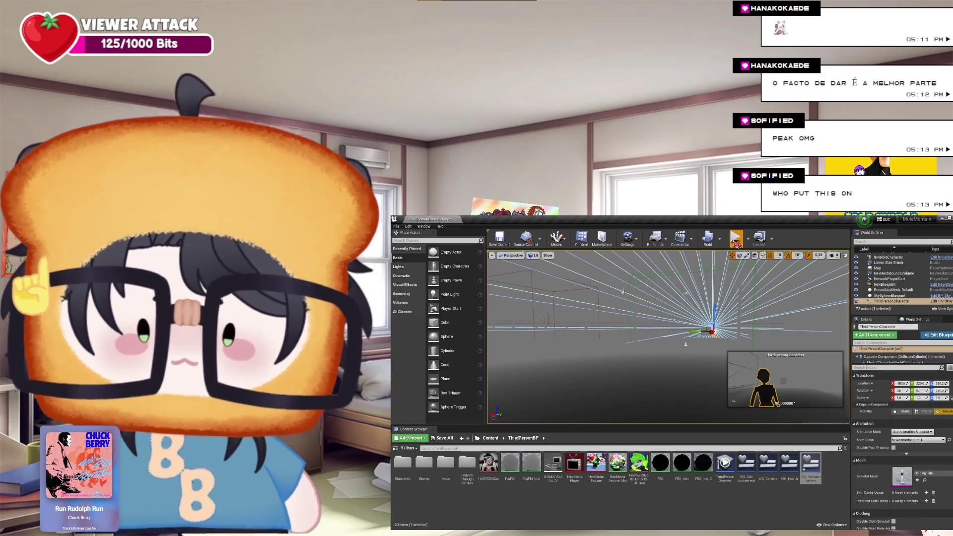
# Run another play test, capturing the mouse and walking the character around, then end it
pyautogui.click(735, 239)
pyautogui.click(739, 328)
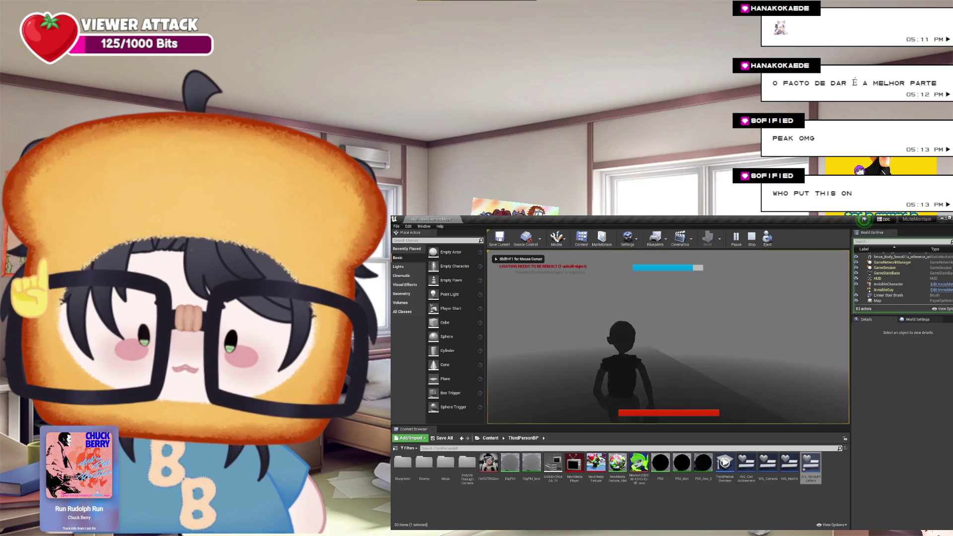
pyautogui.press('w')
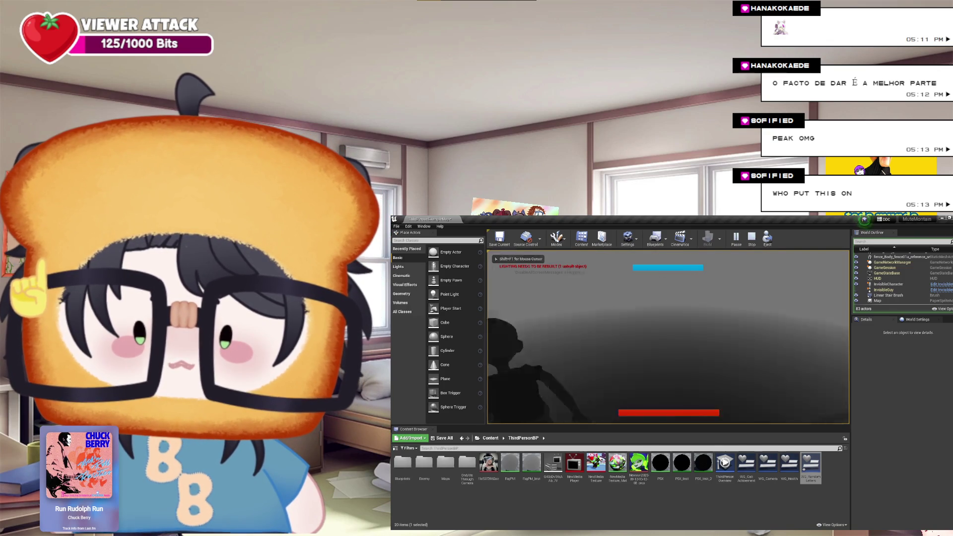
pyautogui.press('w')
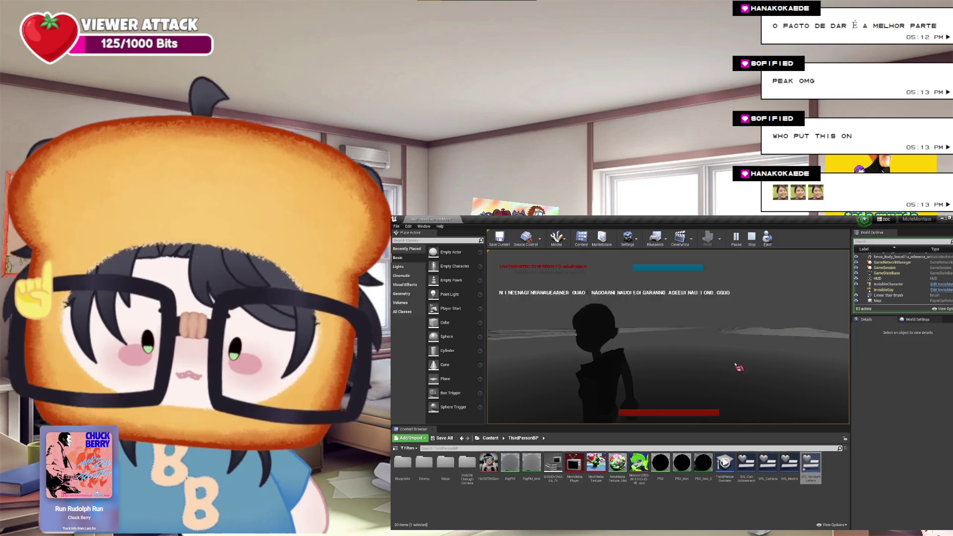
pyautogui.press('Escape')
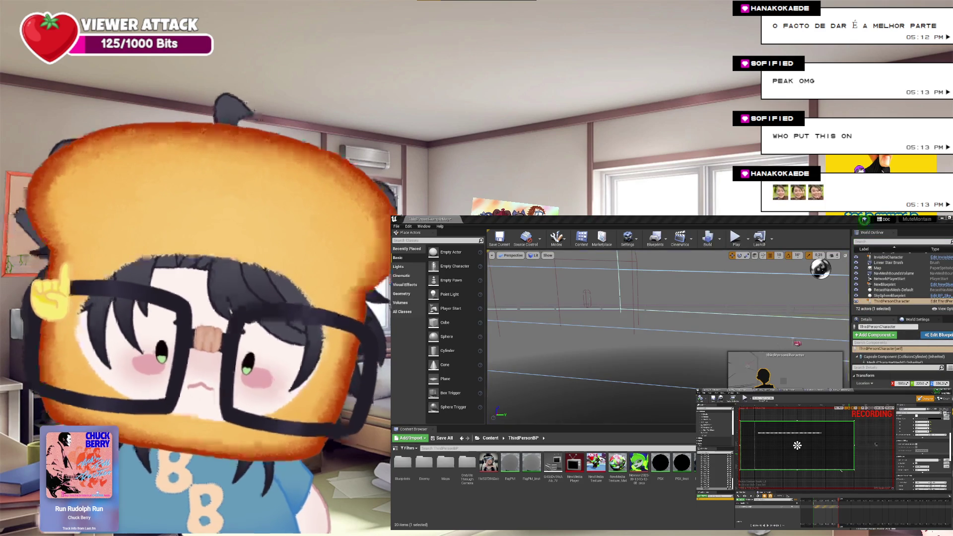